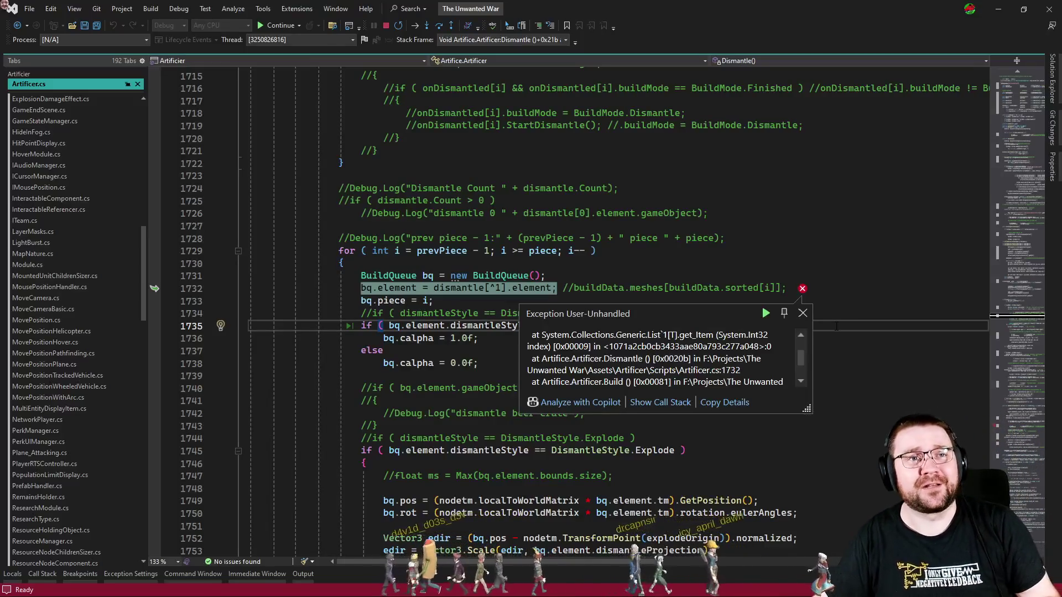
- Highlight every use of bq in the loop around lines 1730–1740
left_click(740, 267)
left_click(736, 276)
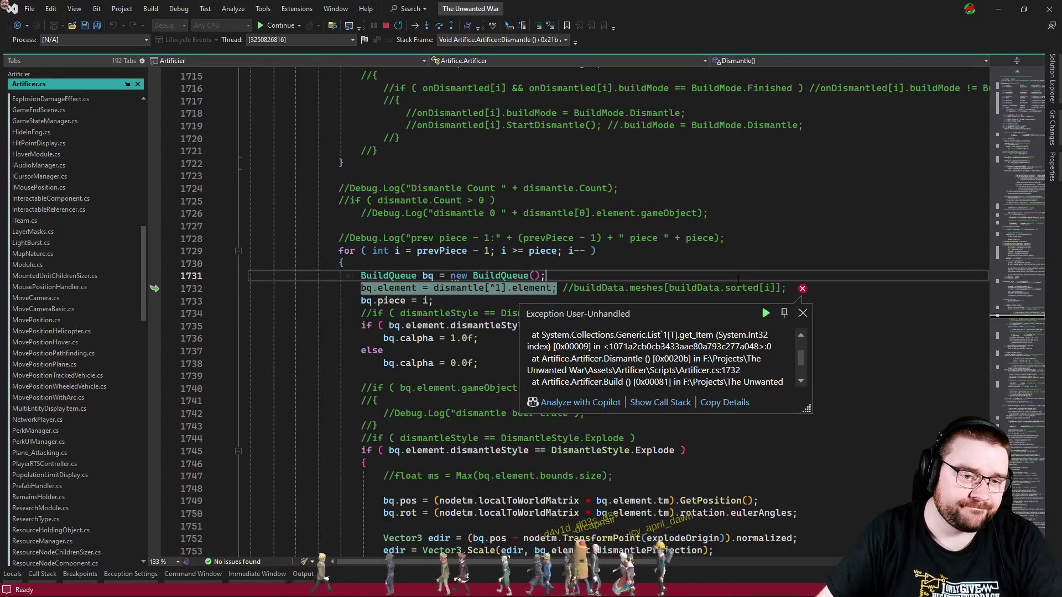
left_click(883, 388)
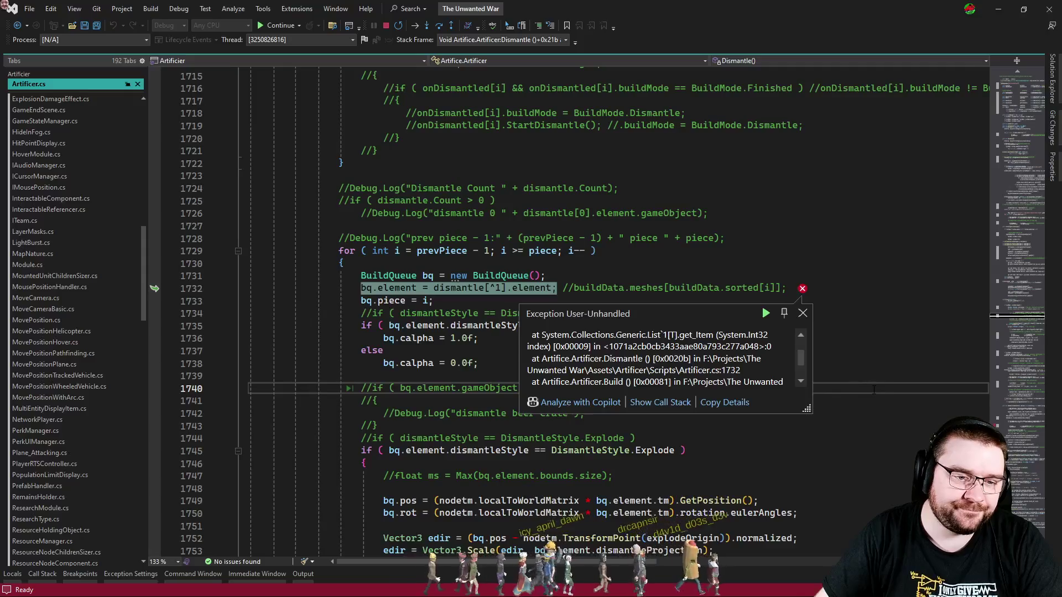
left_click(555, 267)
left_click(428, 275)
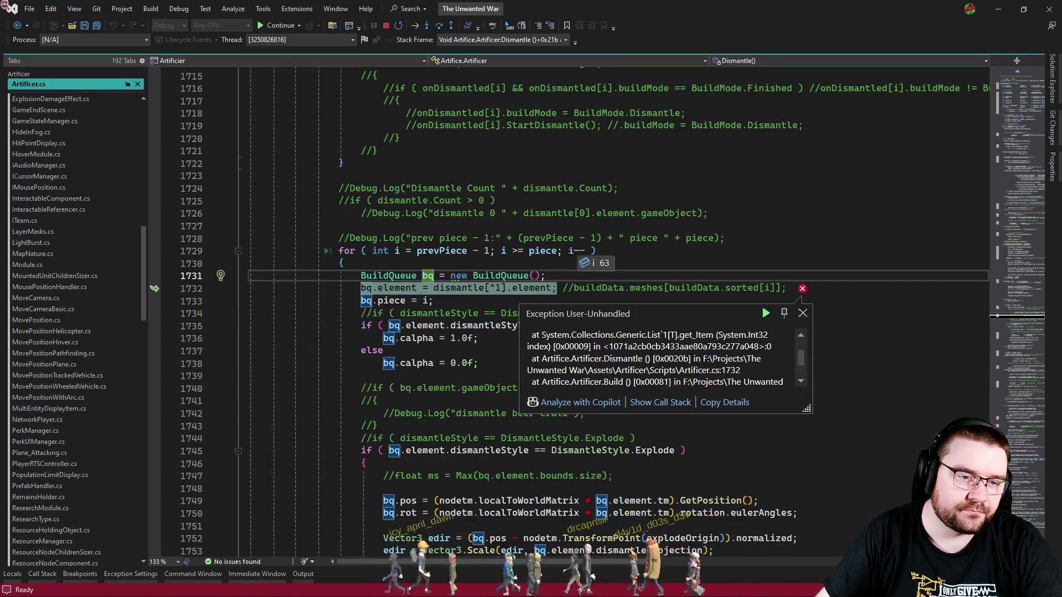
- Inspect the value of bq around lines 1731–1738 while paused on the exception
left_click(474, 303)
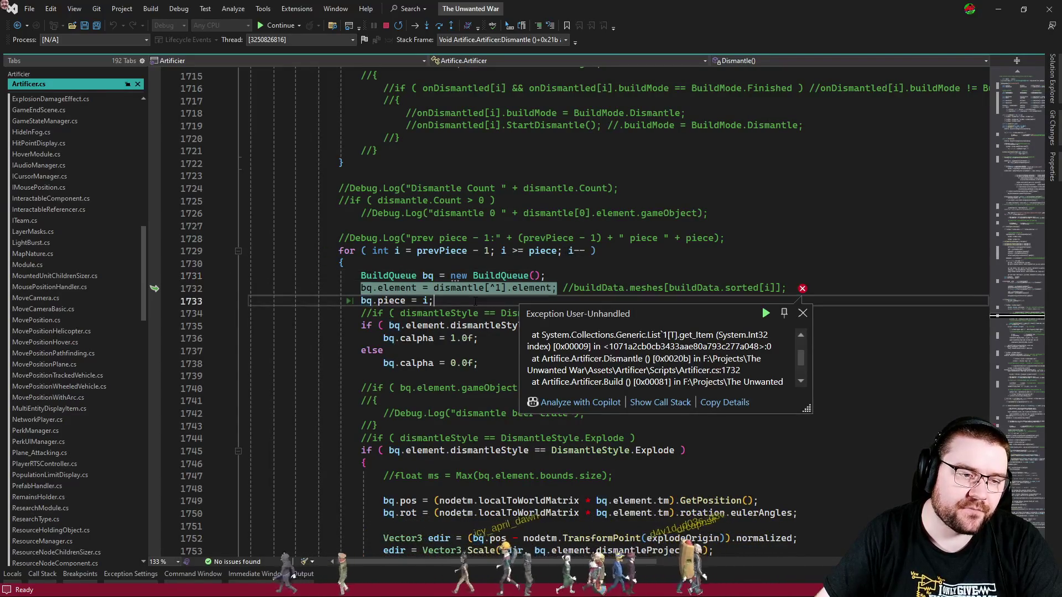
key("Up")
key("Up")
key("Down")
key("Down")
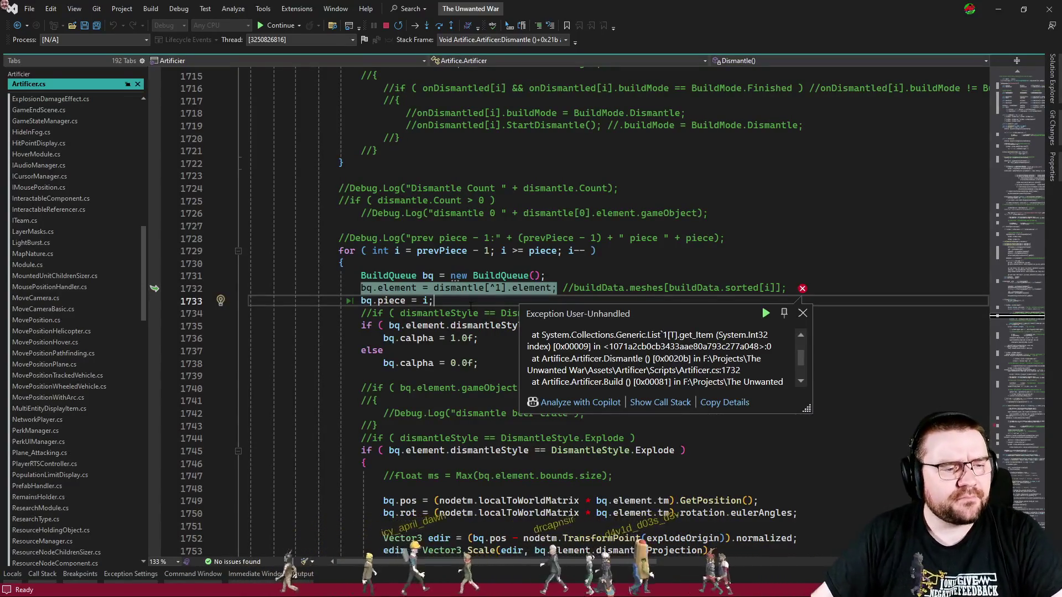
mouse_move(438, 289)
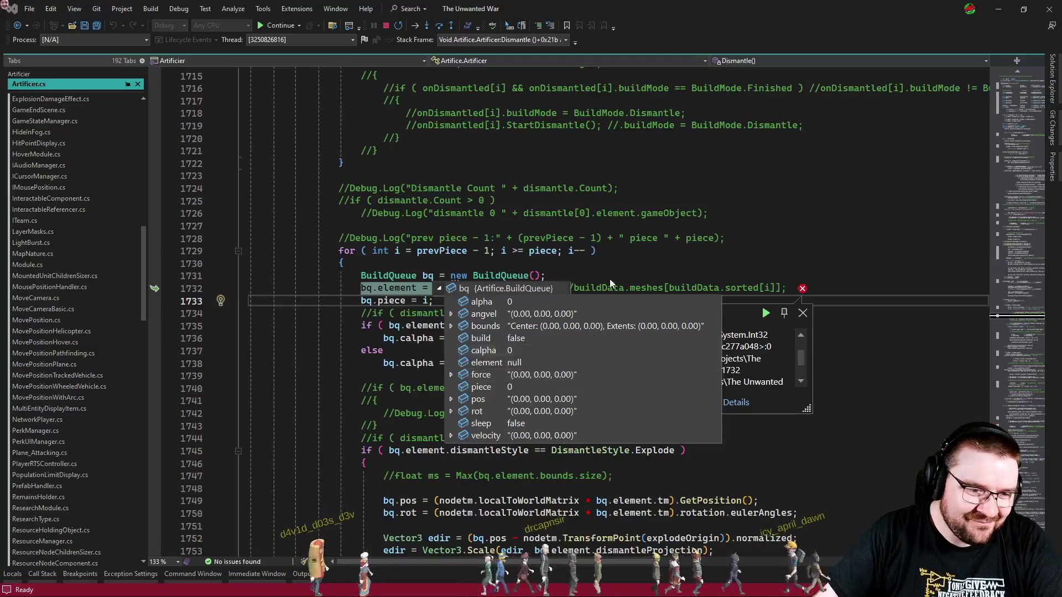
left_click(560, 273)
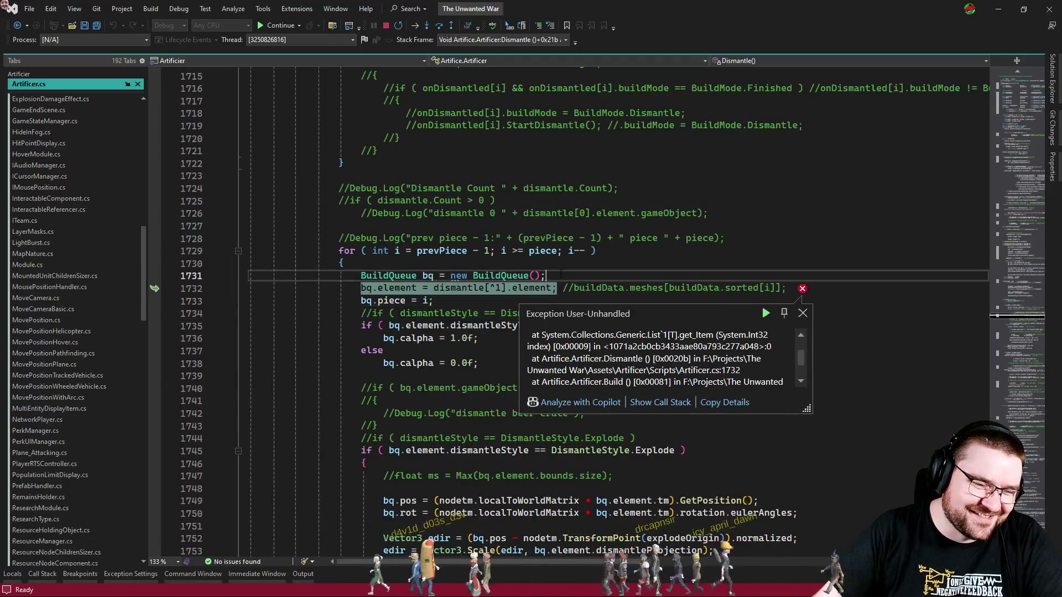
key("Up")
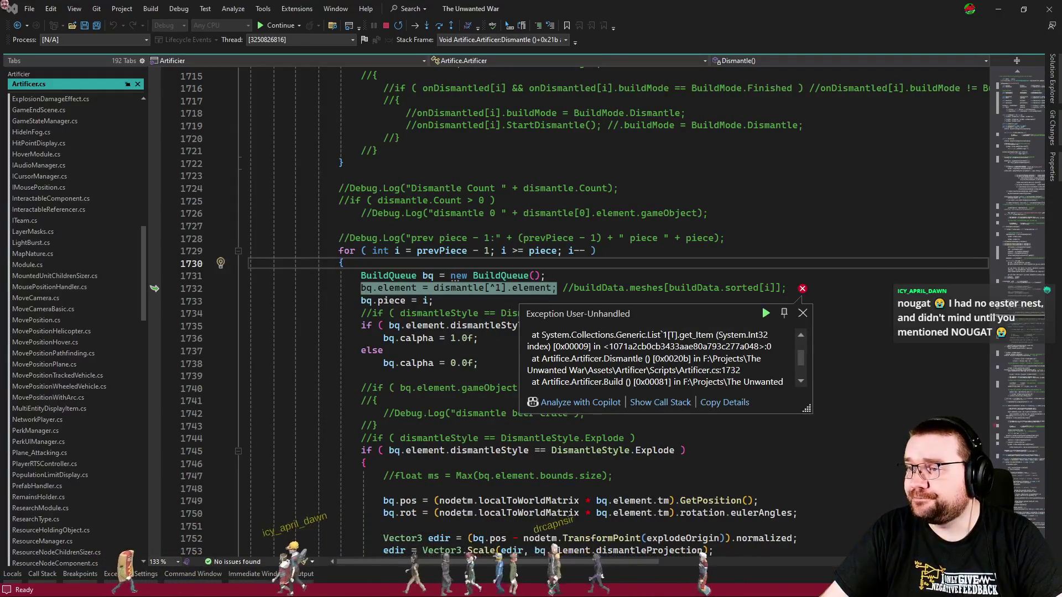
left_click(889, 365)
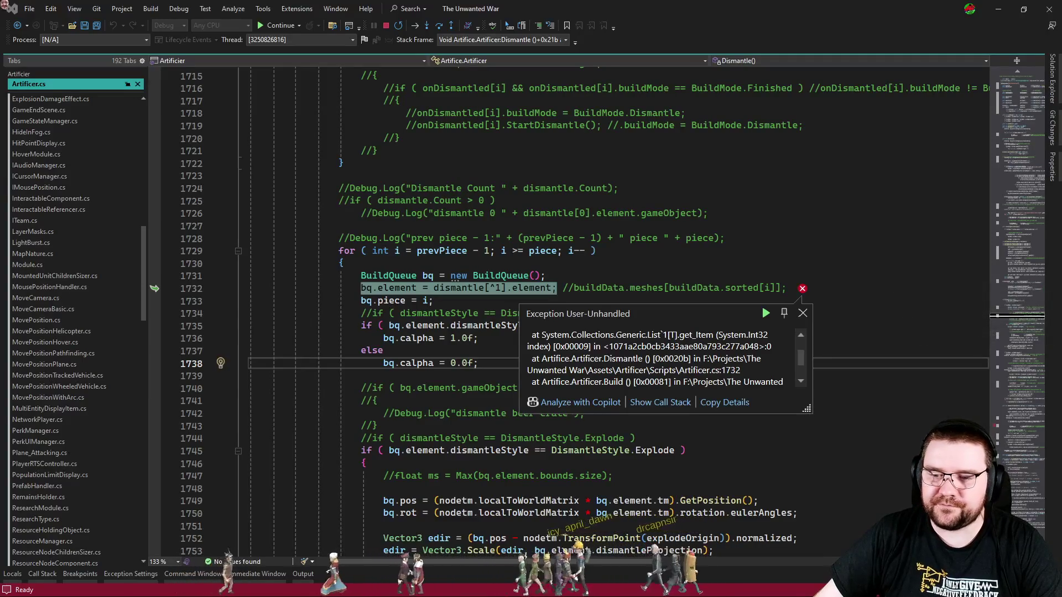
- Resume execution past the exception and check the running game in Unity
left_click(733, 238)
left_click(653, 252)
left_click(574, 213)
key("F5")
key("alt+Tab")
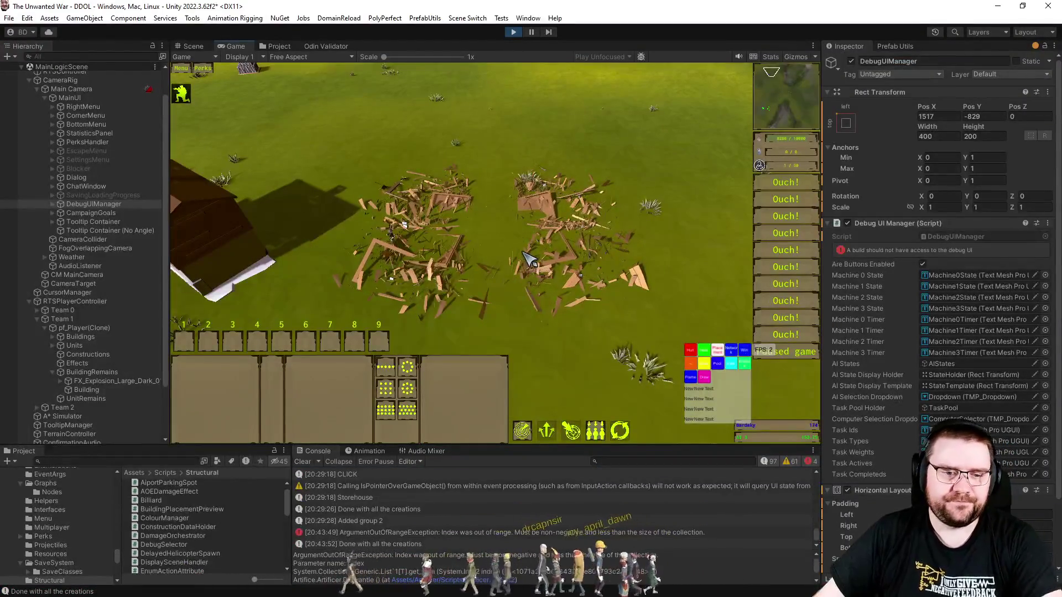
key("alt+Tab")
- Go to the definition of buildData from line 135 of RTSBuilding.cs
key("ctrl+minus")
key("ctrl+minus")
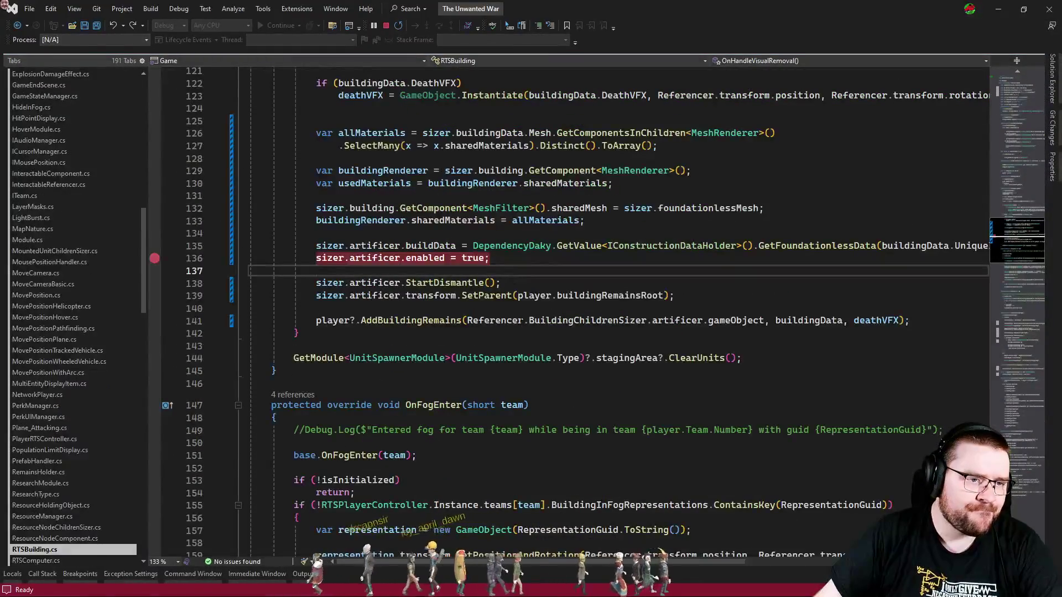
left_click_drag(593, 283, 331, 207)
left_click(514, 258)
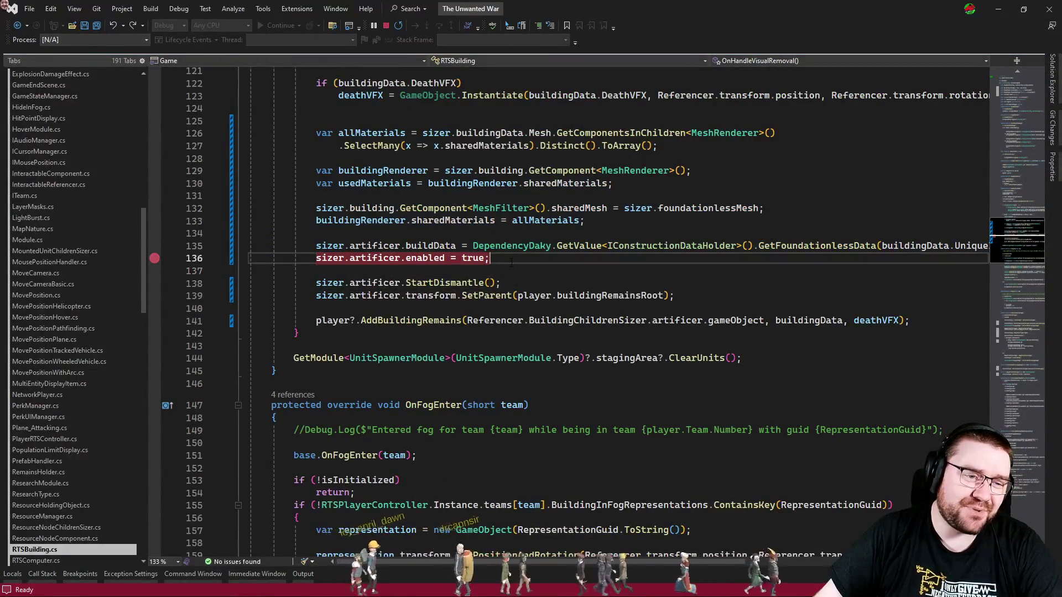
left_click(431, 245)
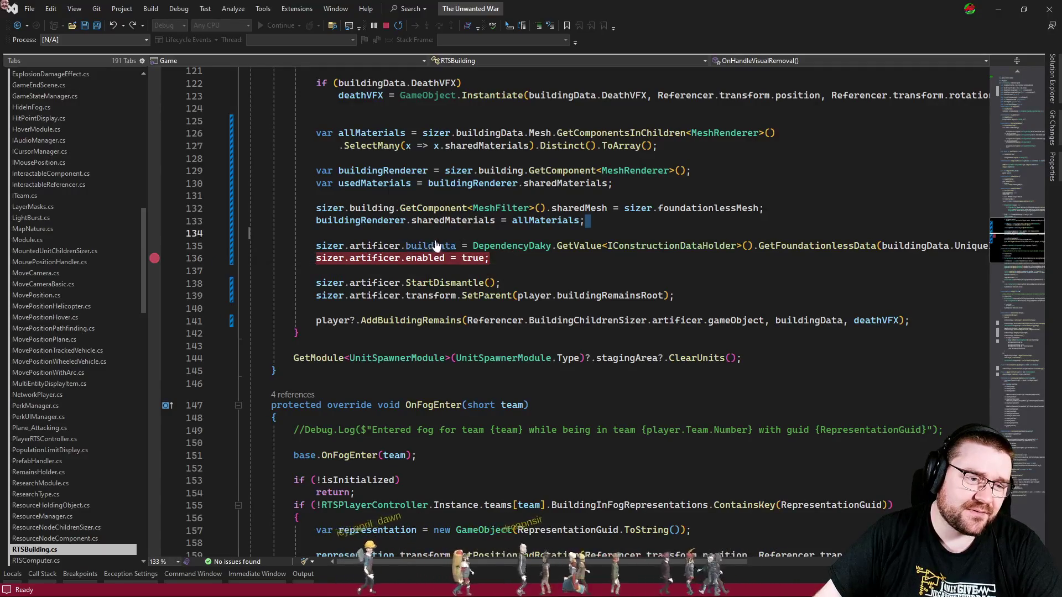
key("F12")
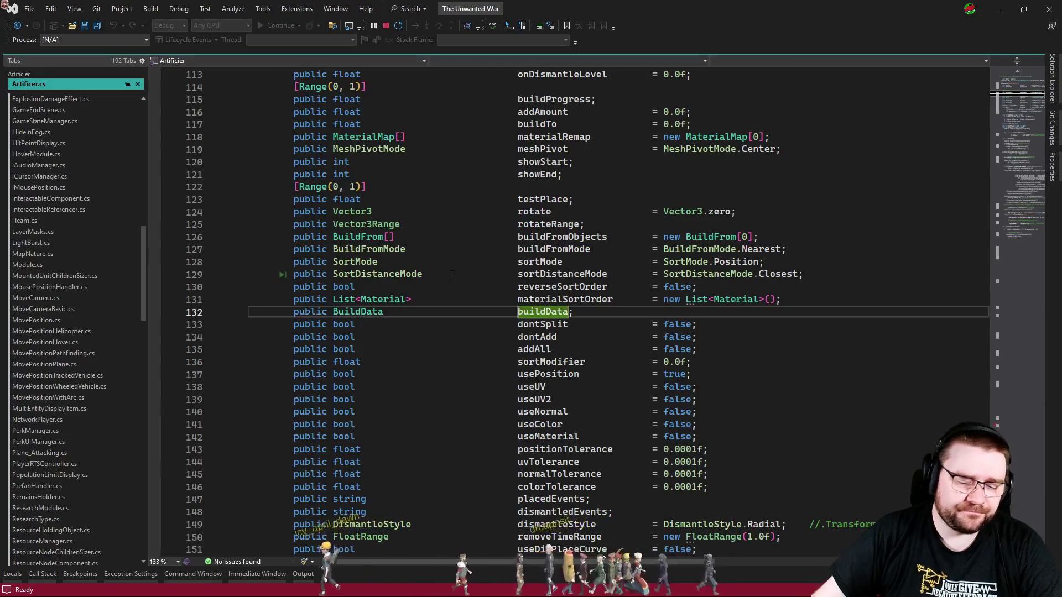
- Search the entire solution for 'rebuilddata' and jump to the Init method it calls
key("ctrl+f")
type("rebuilddata")
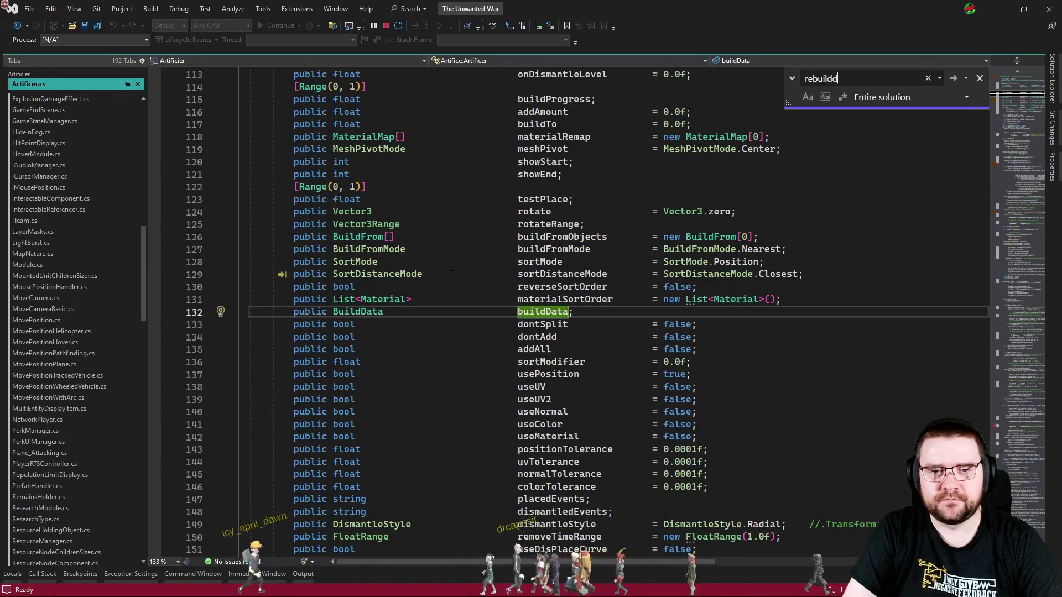
left_click(1022, 177)
left_click_drag(1022, 177, 1013, 170)
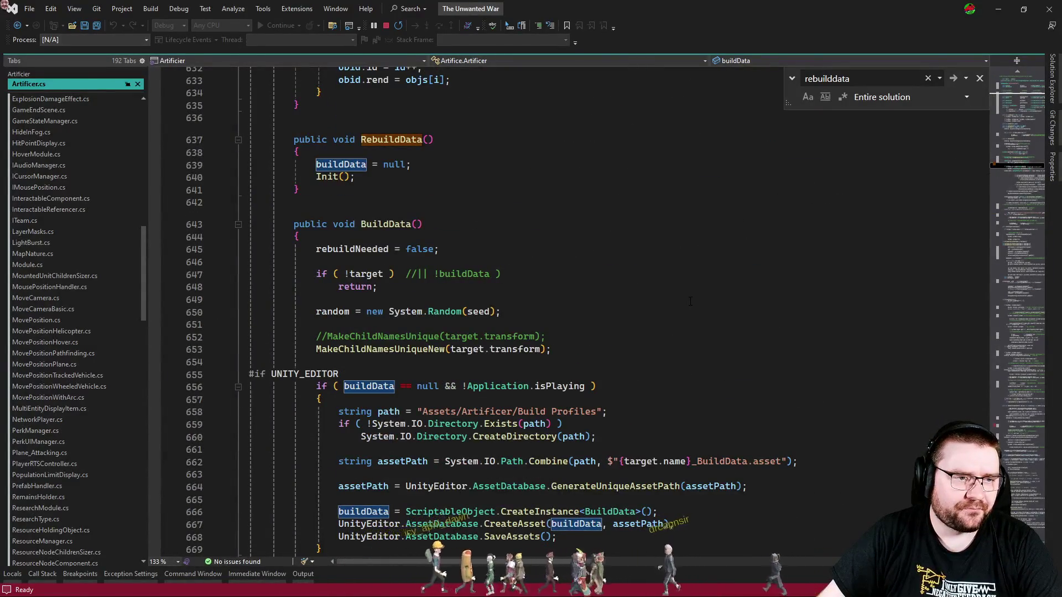
left_click(326, 176)
key("F12")
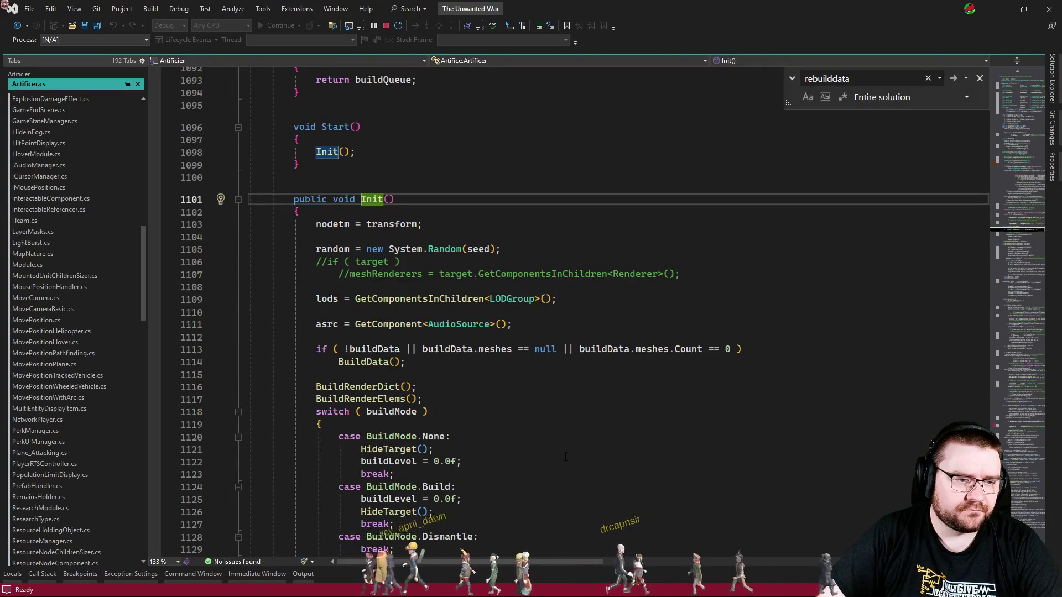
key("Escape")
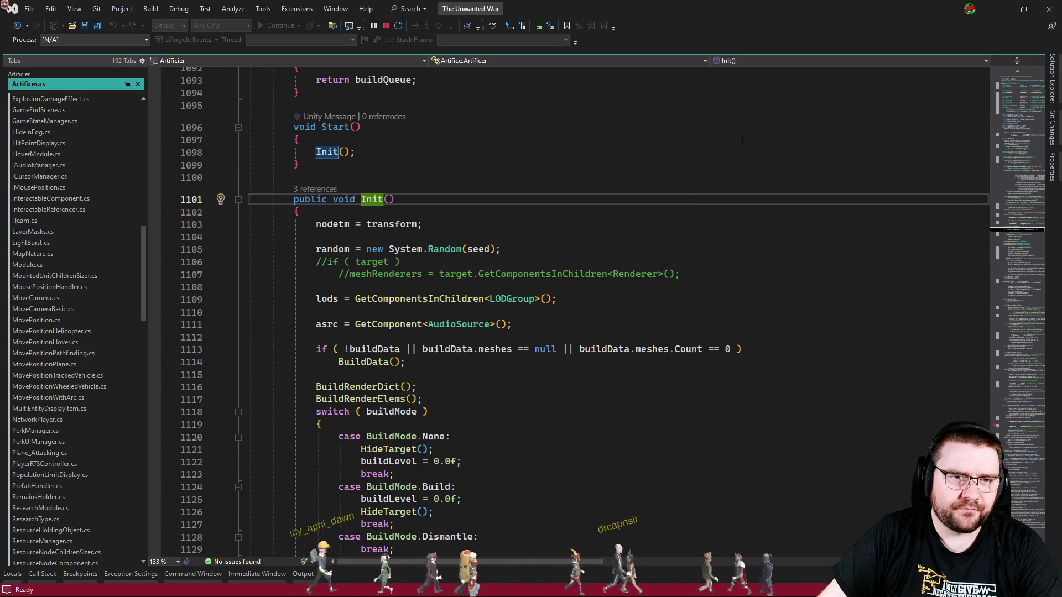
- Browse the Artificer class's member list, then navigate back to the Init call in RebuildData
left_click(753, 62)
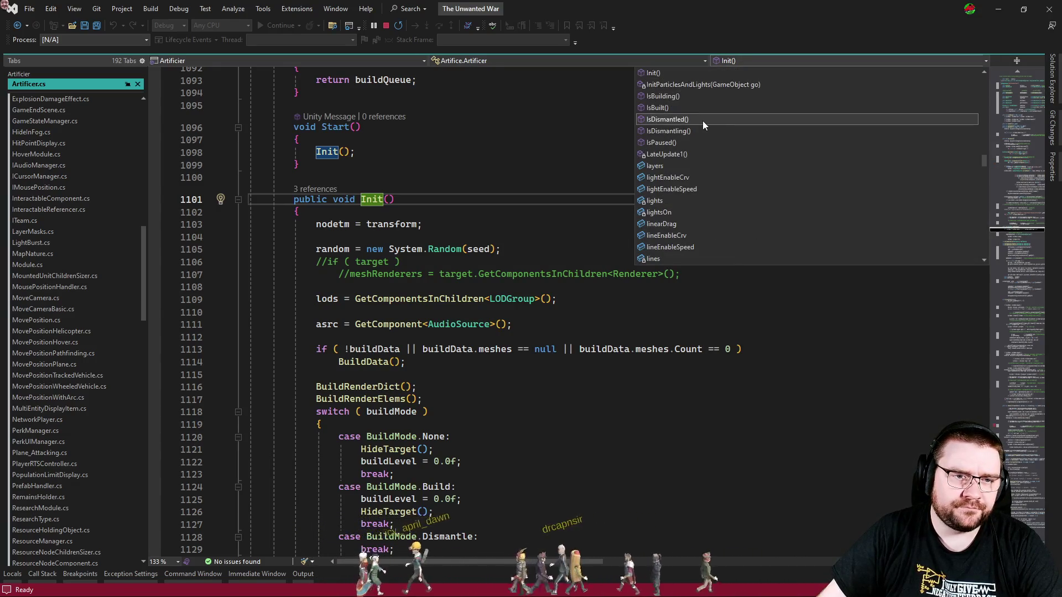
scroll(702, 121, "up", 3)
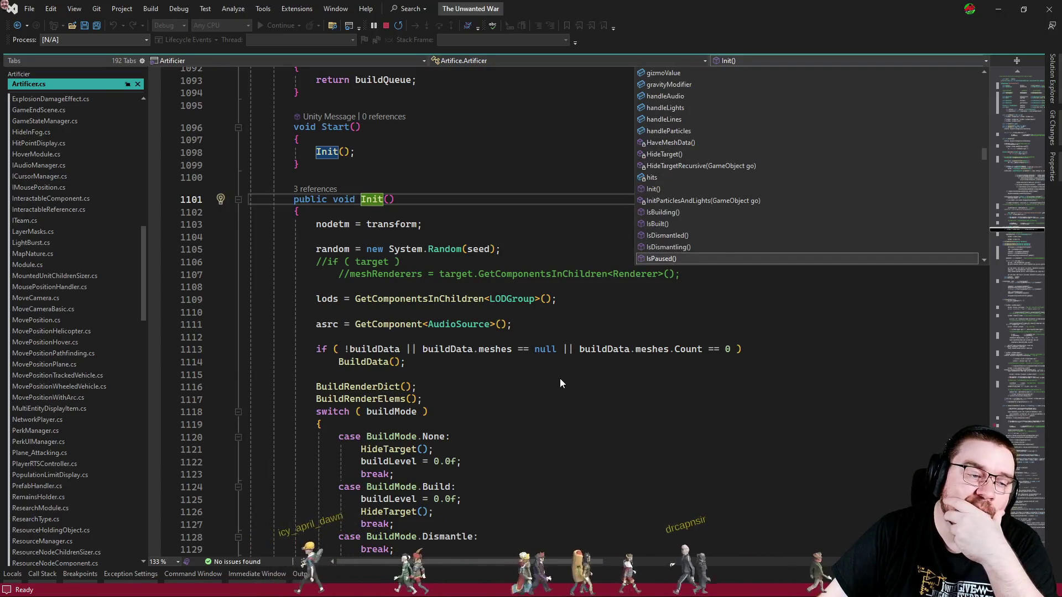
left_click(572, 387)
scroll(572, 387, "down", 3)
scroll(569, 382, "up", 10)
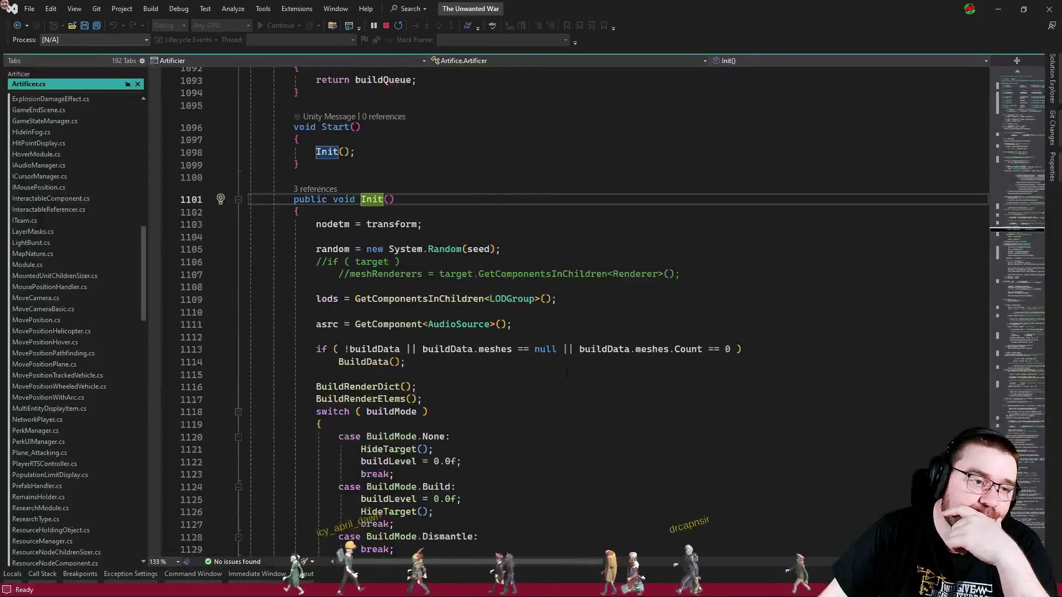
key("ctrl+shift+Up")
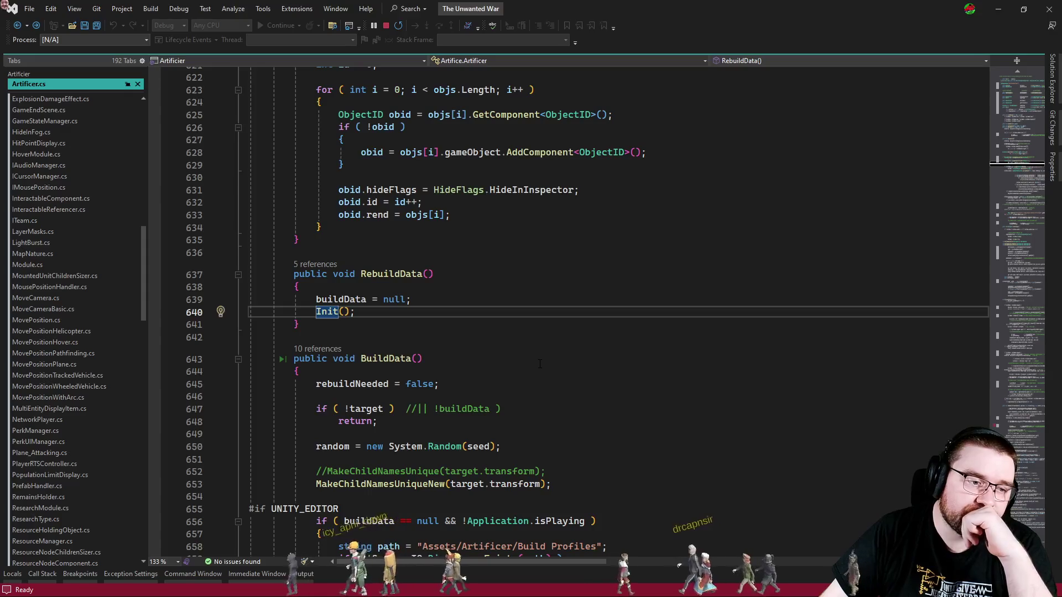
scroll(540, 364, "down", 4)
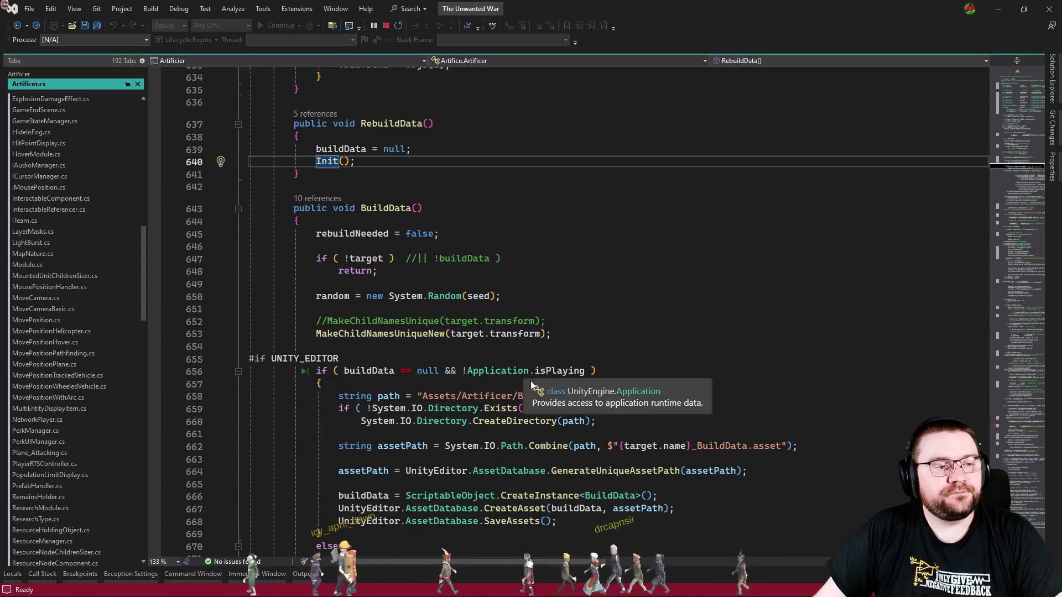
- Revisit the Init definition and its call in Start, then close Artificer.cs
key("Down")
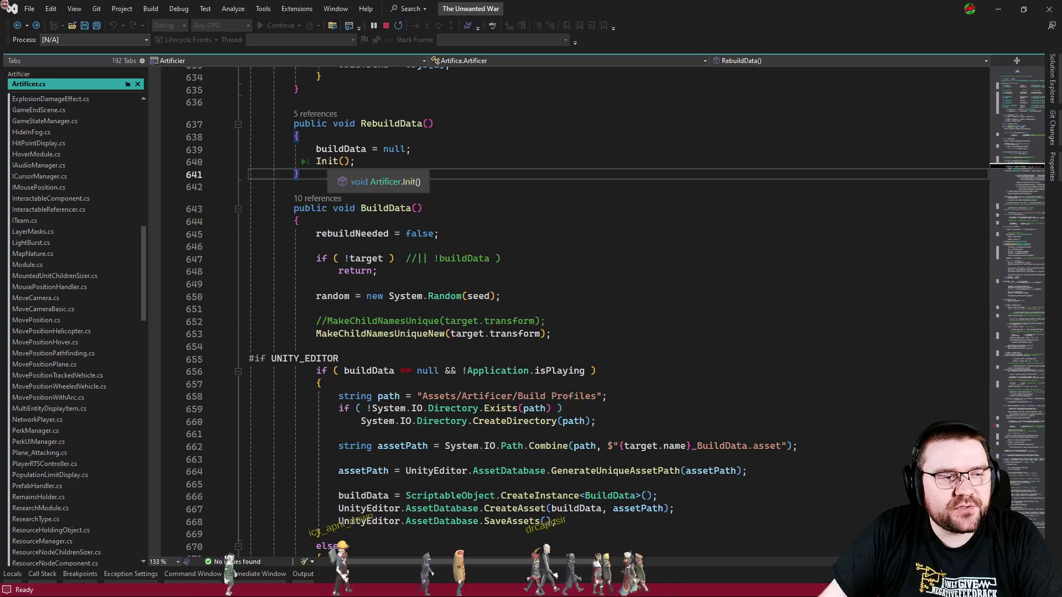
left_click(327, 161)
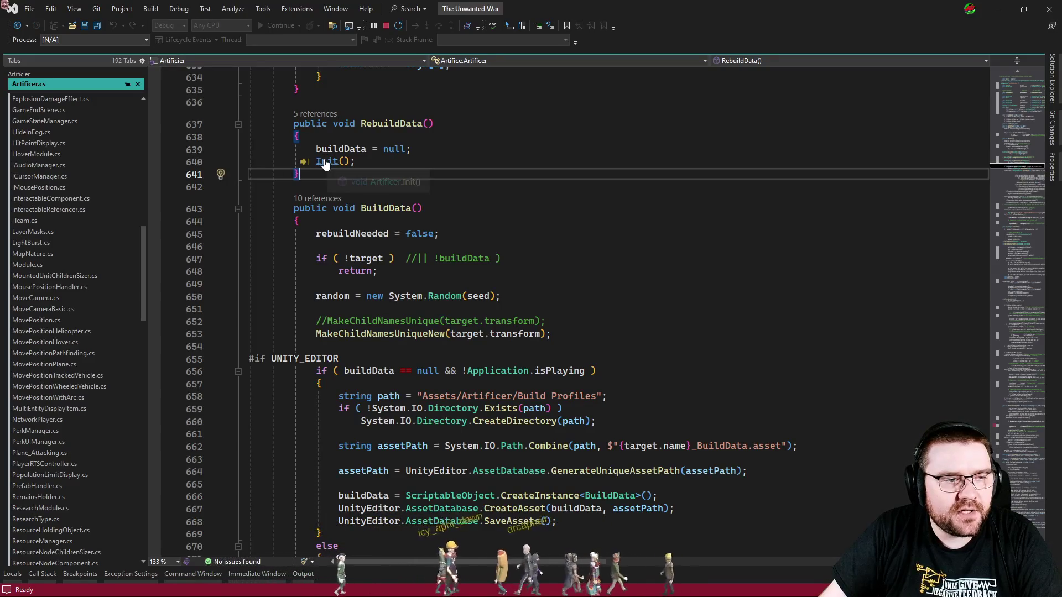
key("F12")
left_click(489, 266)
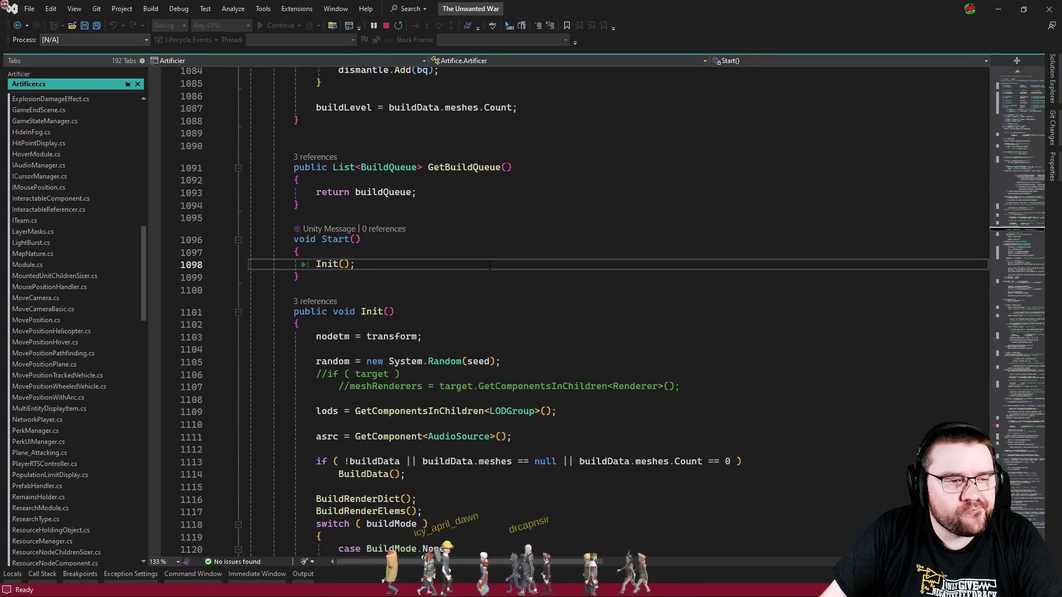
key("ctrl+F4")
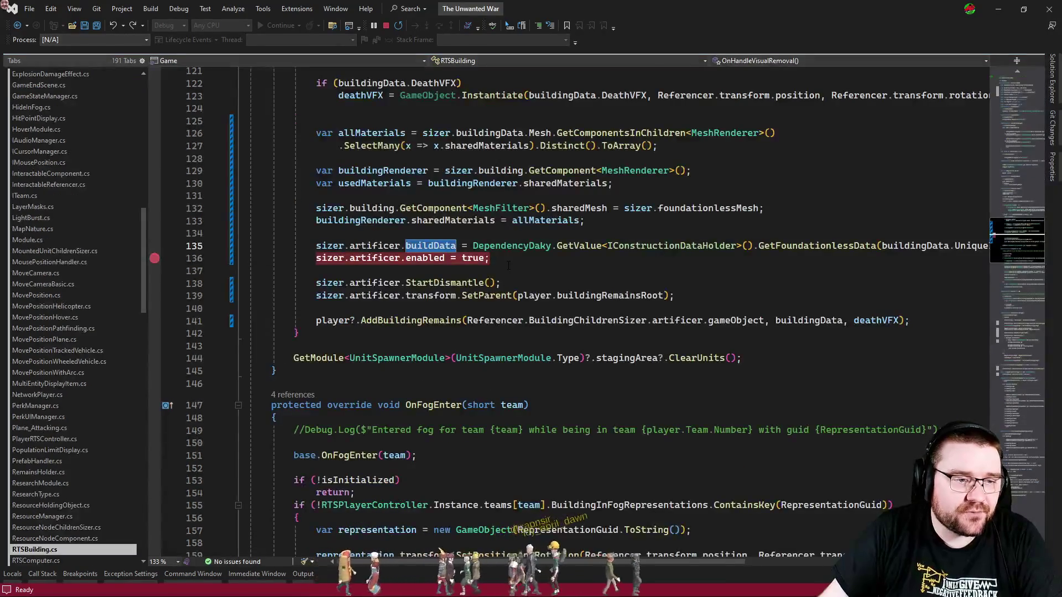
- Add the line sizer.artificer.Init() after line 136 in RTSBuilding.cs
key("Return")
type("sizer.artificer.Init();")
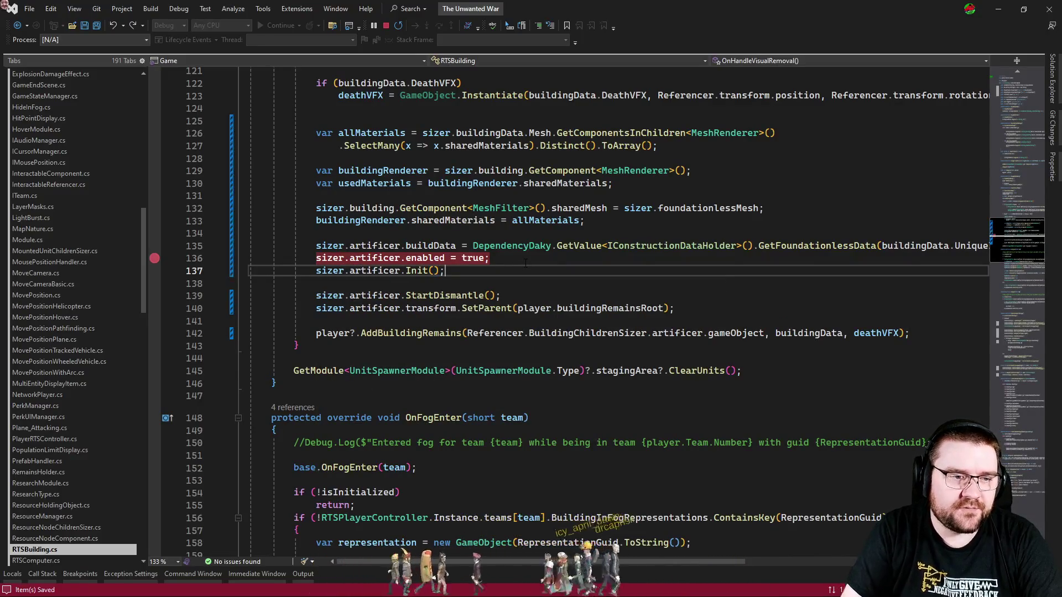
key("alt+Tab")
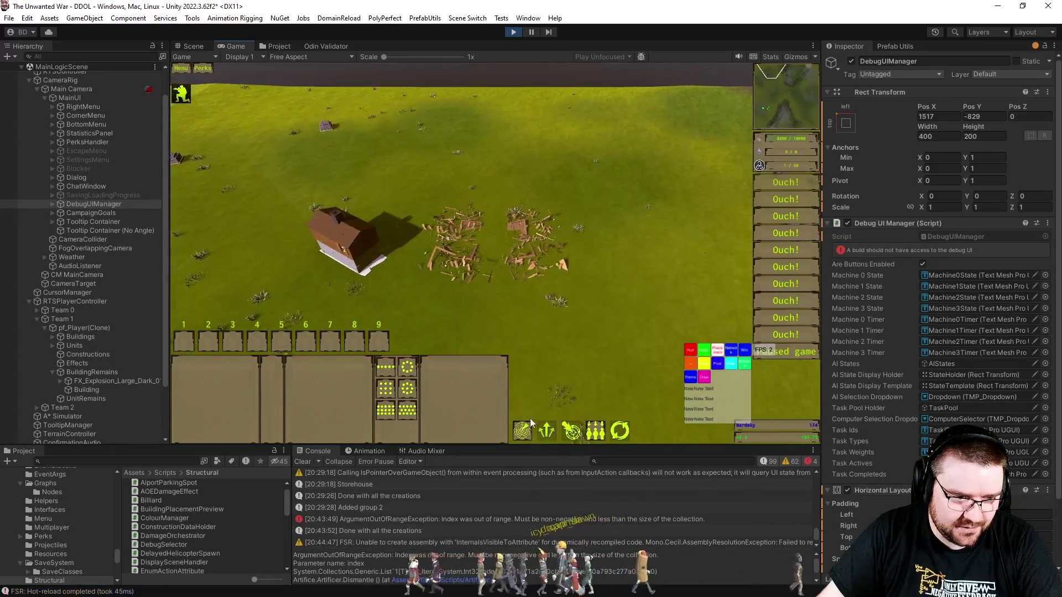
- Have the Engineer place a Storehouse construction site on the debris
scroll(588, 322, "up", 3)
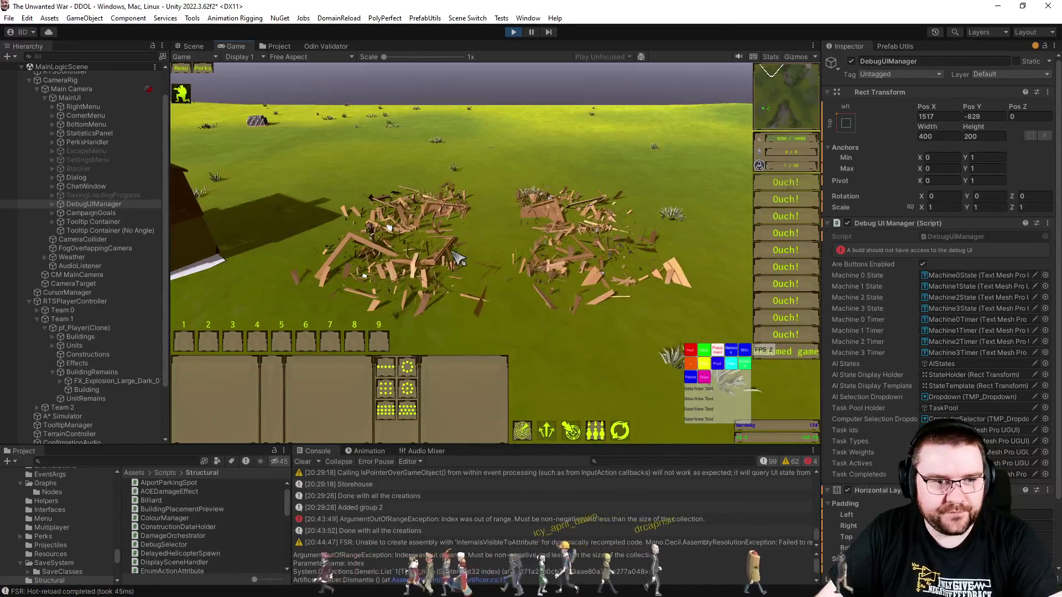
left_click_drag(362, 214, 542, 339)
left_click(318, 366)
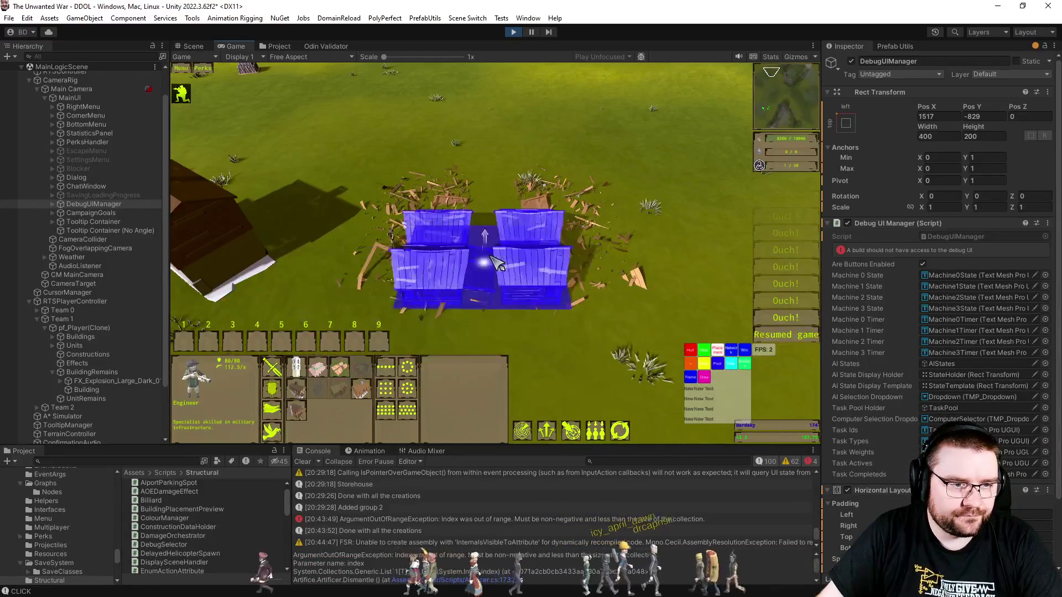
left_click(491, 232)
left_click(536, 315)
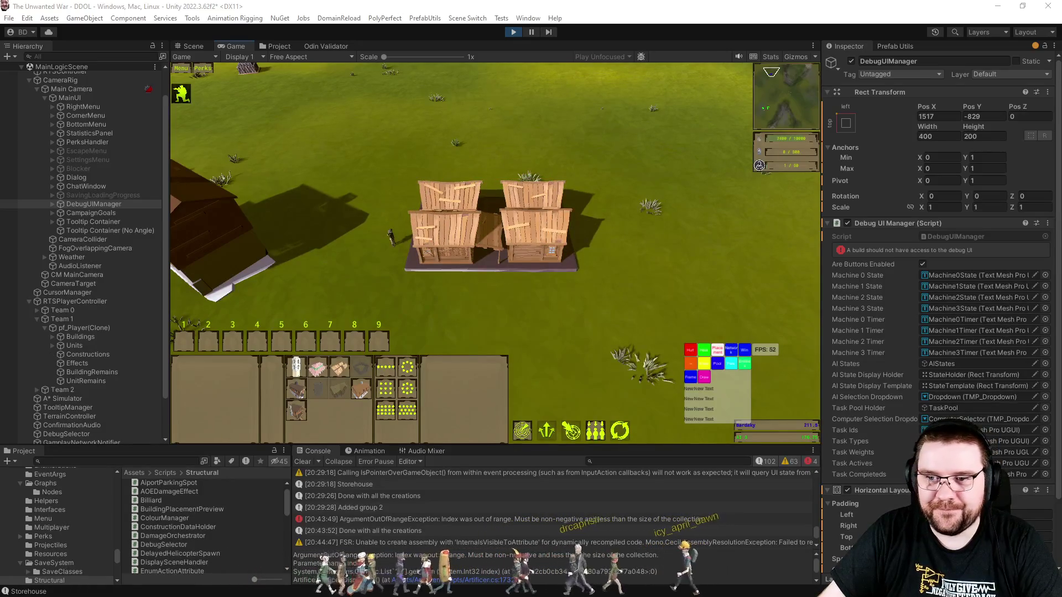
- Damage the storehouse with Hurt until it burns, then clear the console
left_click(500, 218)
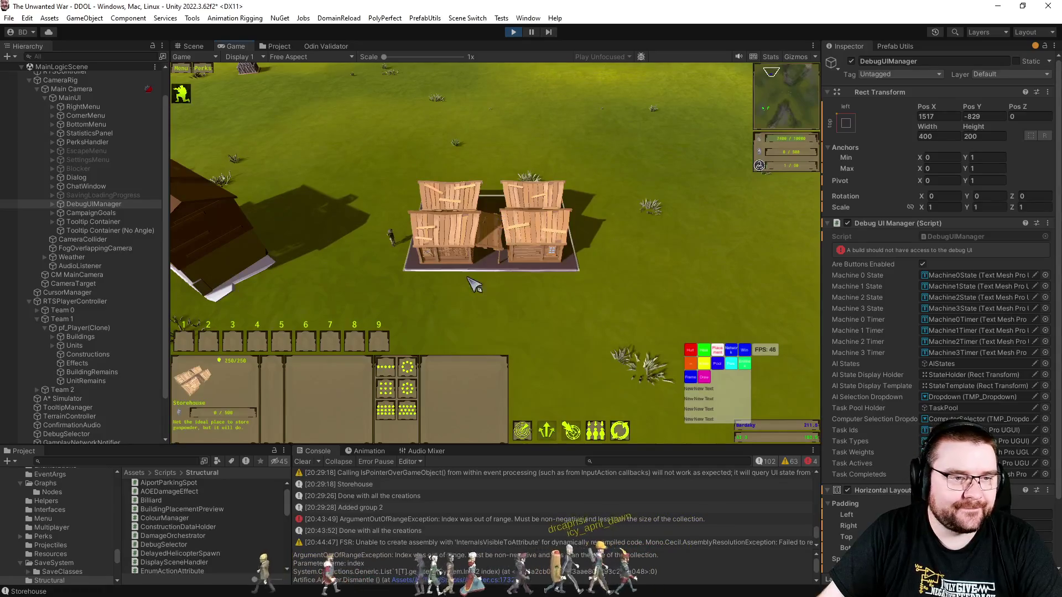
left_click(695, 354)
left_click(696, 355)
left_click(697, 355)
left_click(697, 355)
left_click(696, 355)
left_click(697, 355)
left_click(696, 355)
left_click(697, 355)
left_click(696, 355)
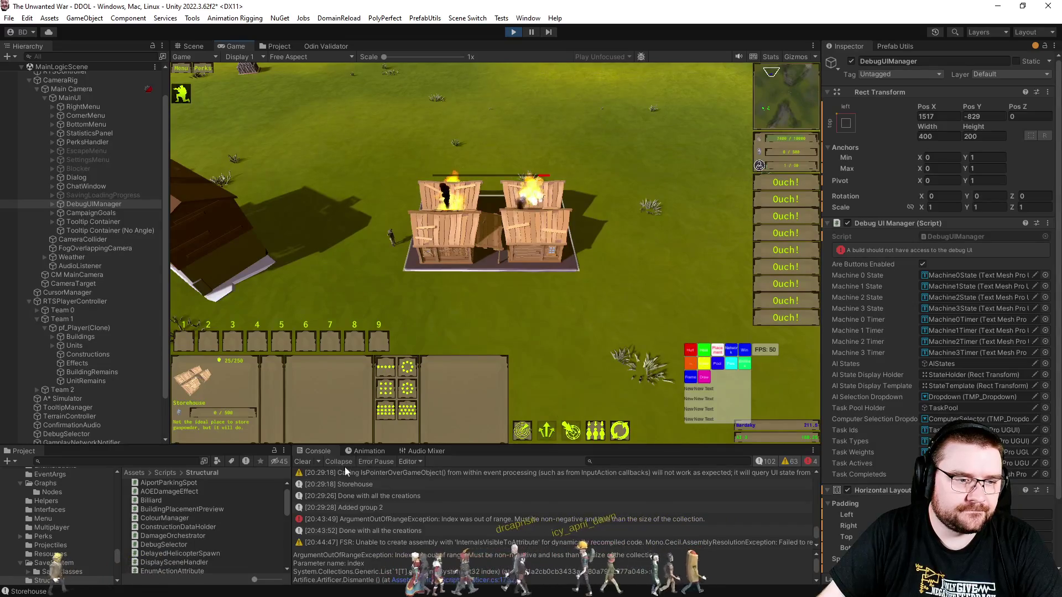
left_click(666, 349)
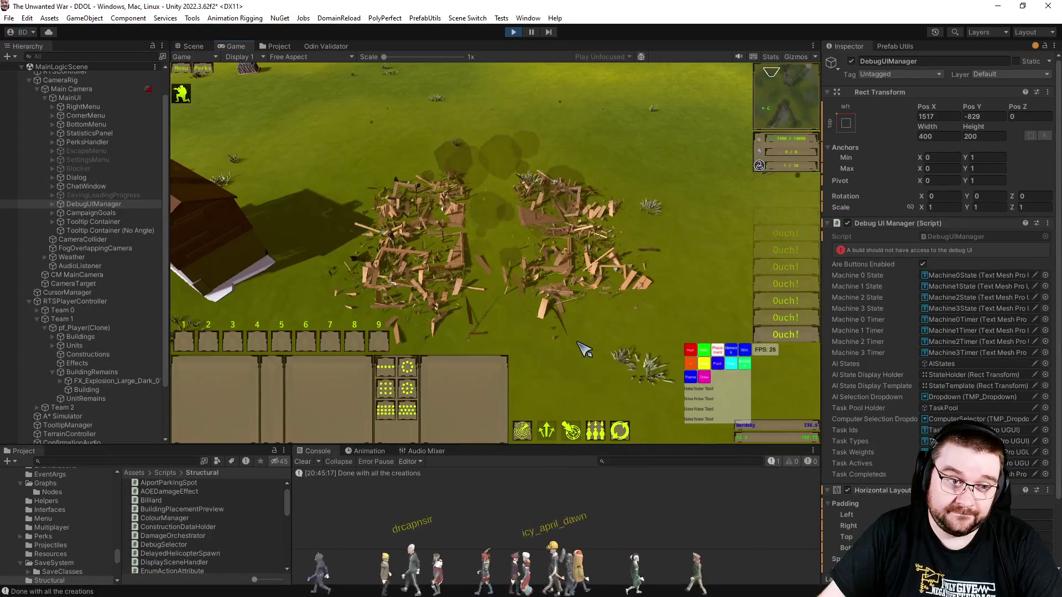
- Put the units in control group 4 and have the engineer place a new storehouse on the old spot
key("ctrl+4")
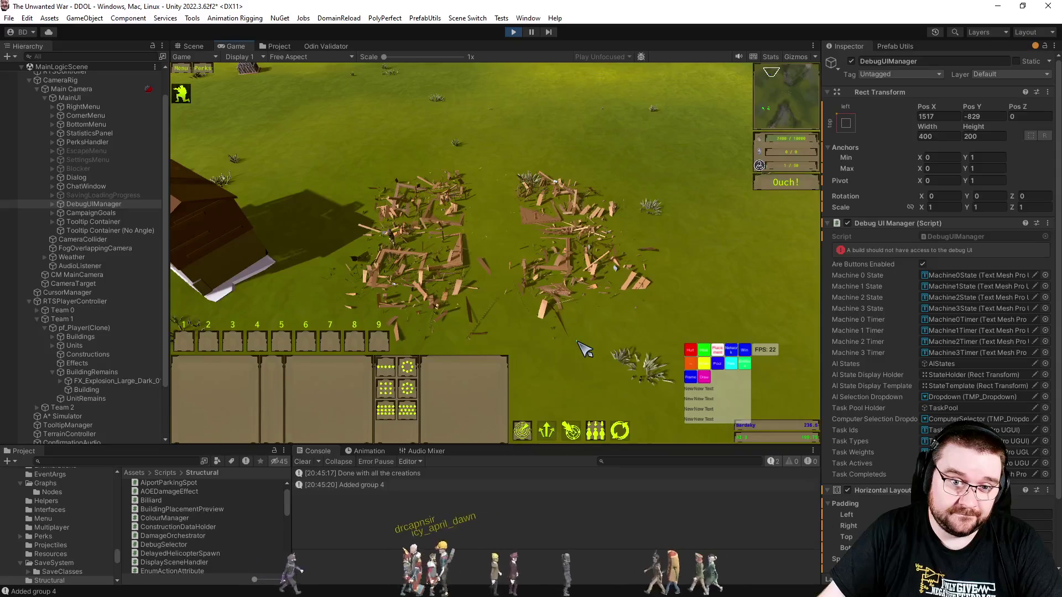
key("4")
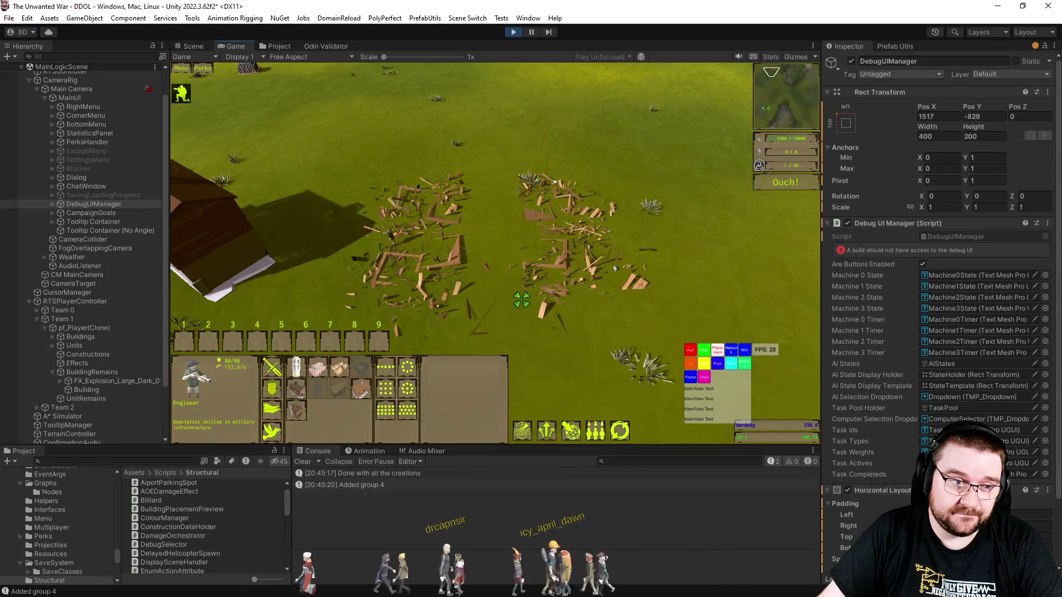
key("e")
left_click(510, 238)
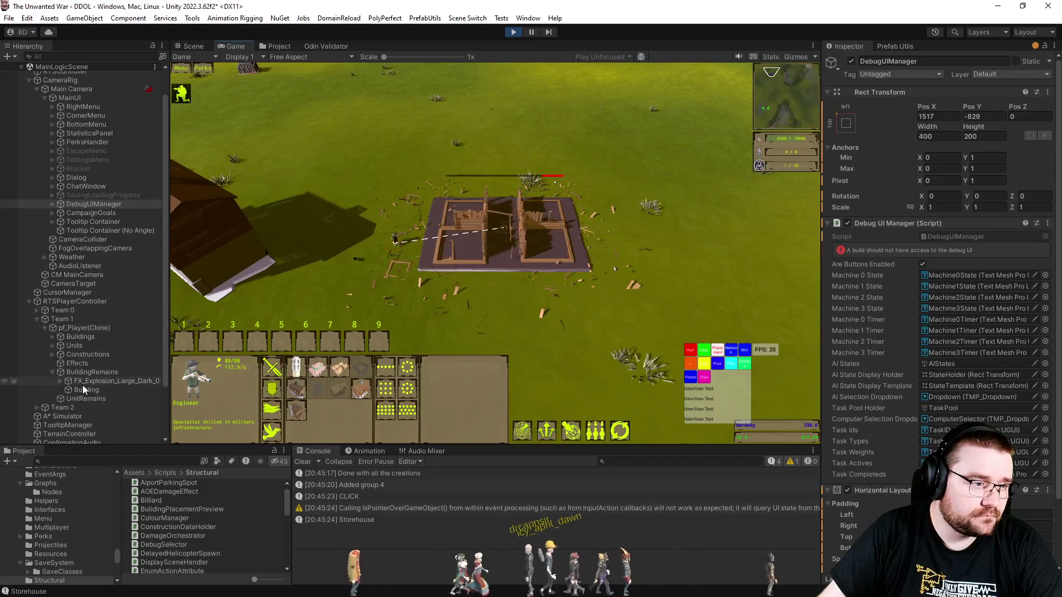
- Expand Buildings > Constructions > storehouse in the Hierarchy and select its Building object
left_click(52, 337)
left_click(53, 364)
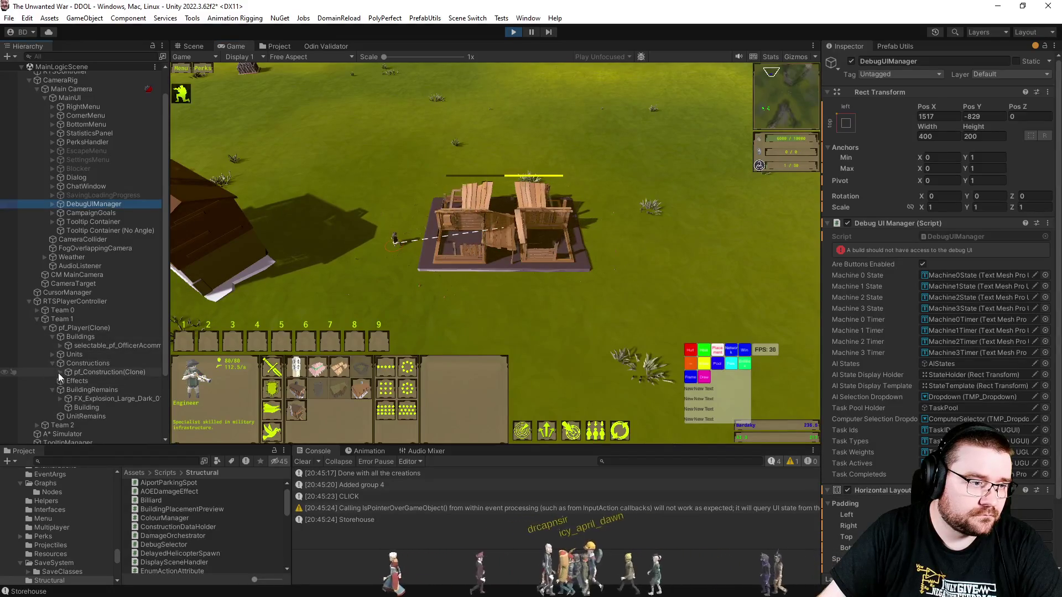
left_click(60, 372)
left_click(75, 390)
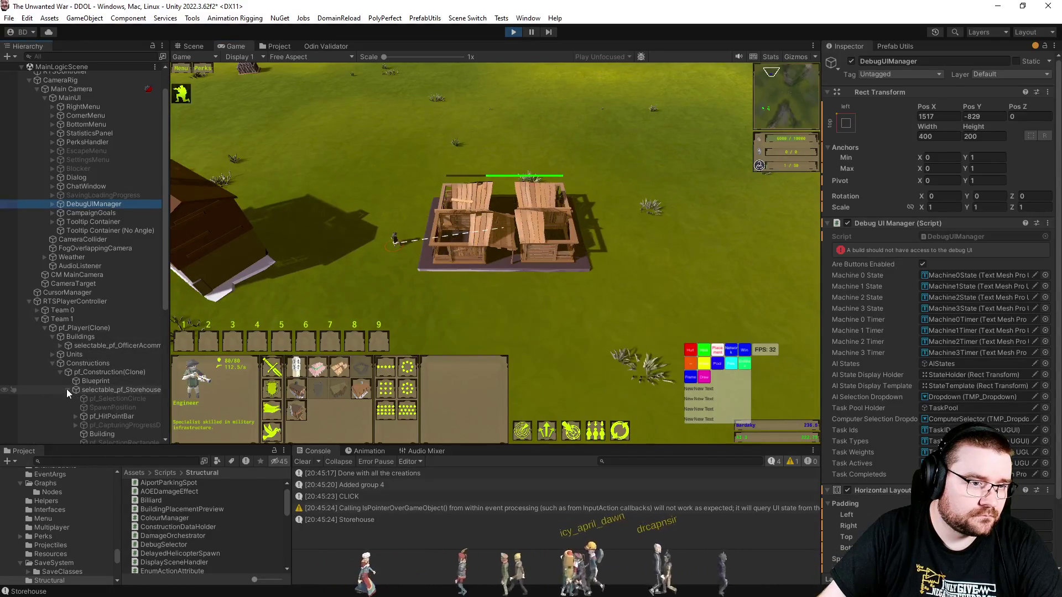
left_click(94, 433)
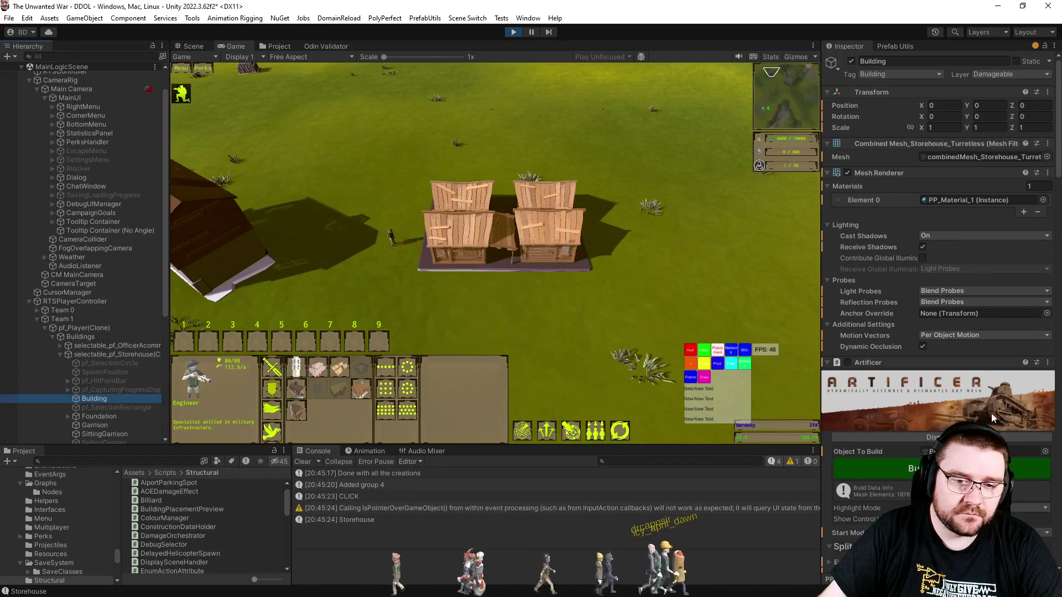
- Set the Artificer's Dismantle Time to 0.1 in the Inspector
scroll(994, 409, "down", 5)
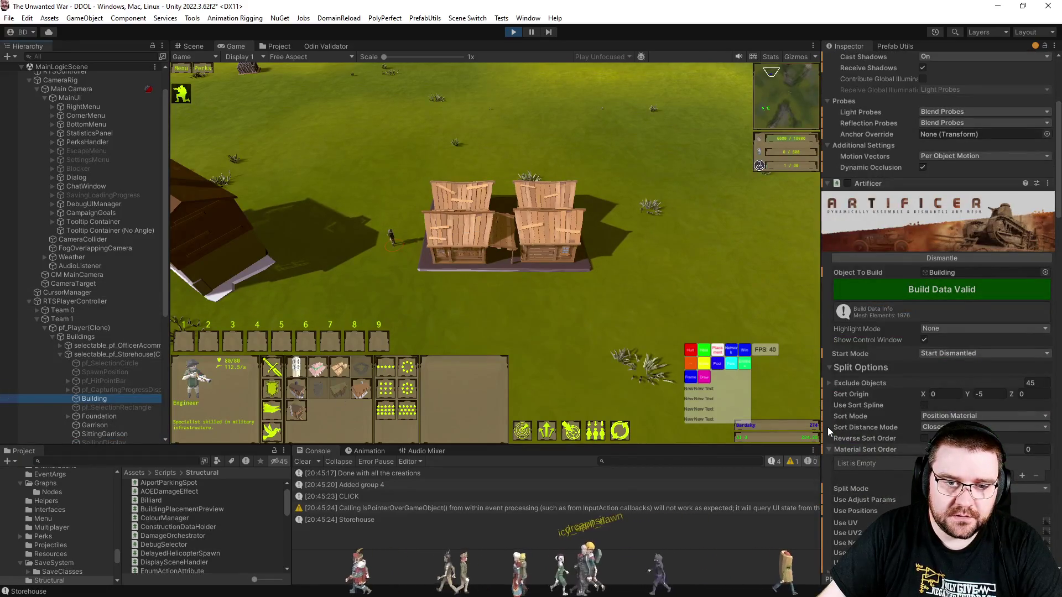
left_click(827, 368)
left_click(828, 383)
left_click(828, 382)
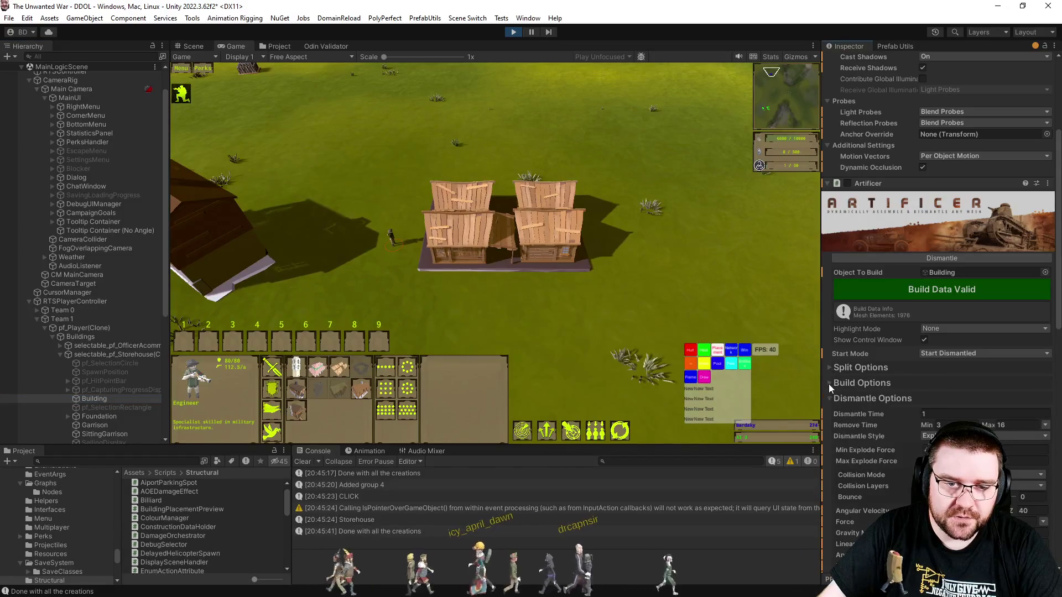
left_click(954, 413)
type("0.1")
key("Return")
- Select the rebuilt storehouse and damage it with Hurt until it collapses into debris
left_click(584, 243)
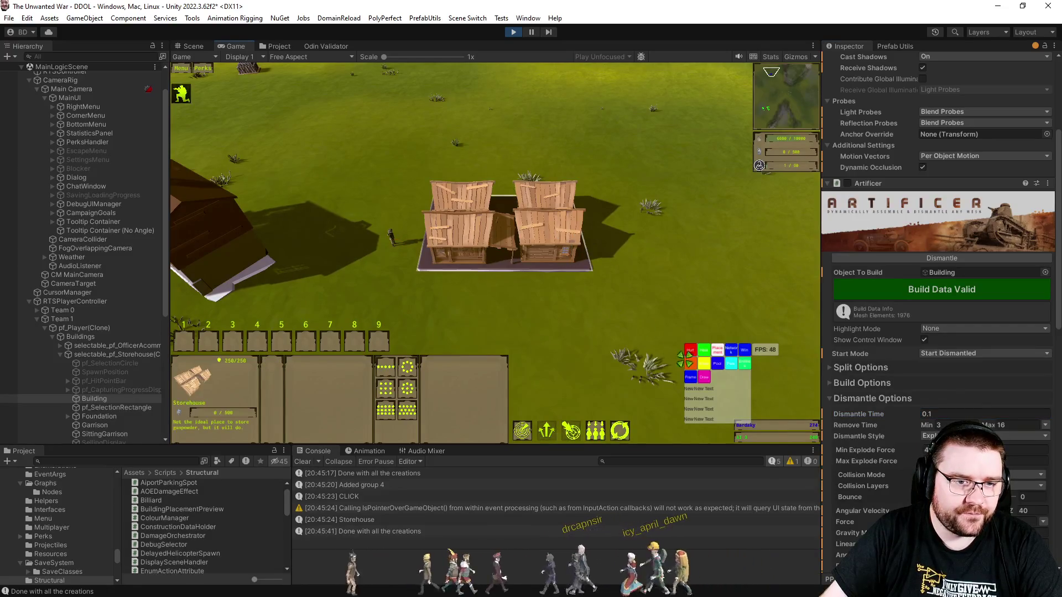
left_click(694, 351)
left_click(691, 351)
left_click(690, 351)
left_click(691, 350)
left_click(691, 350)
left_click(690, 351)
left_click(690, 350)
left_click(691, 351)
left_click(690, 350)
left_click(692, 352)
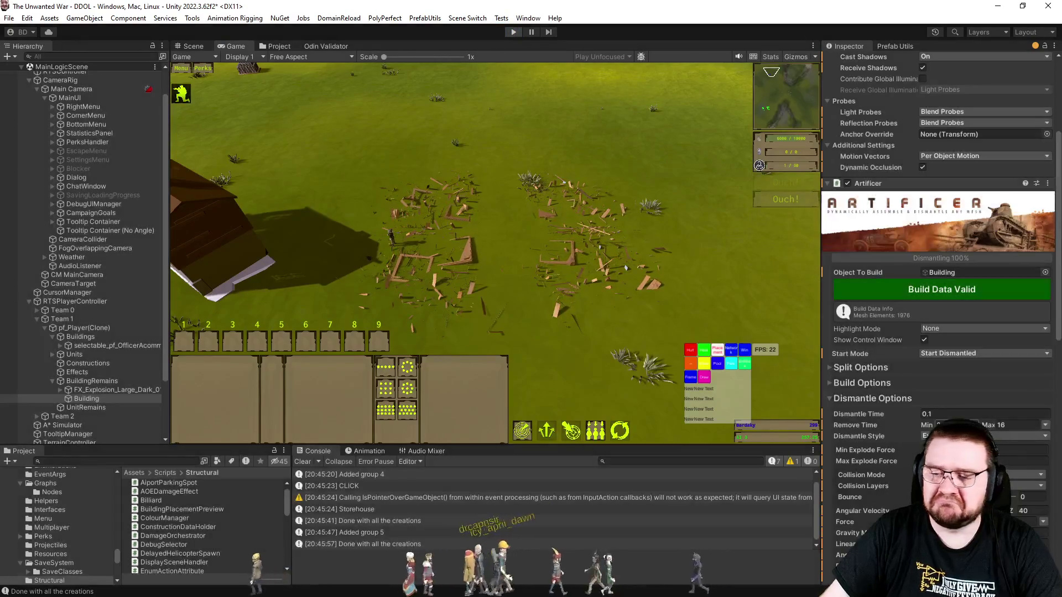
key("alt+Tab")
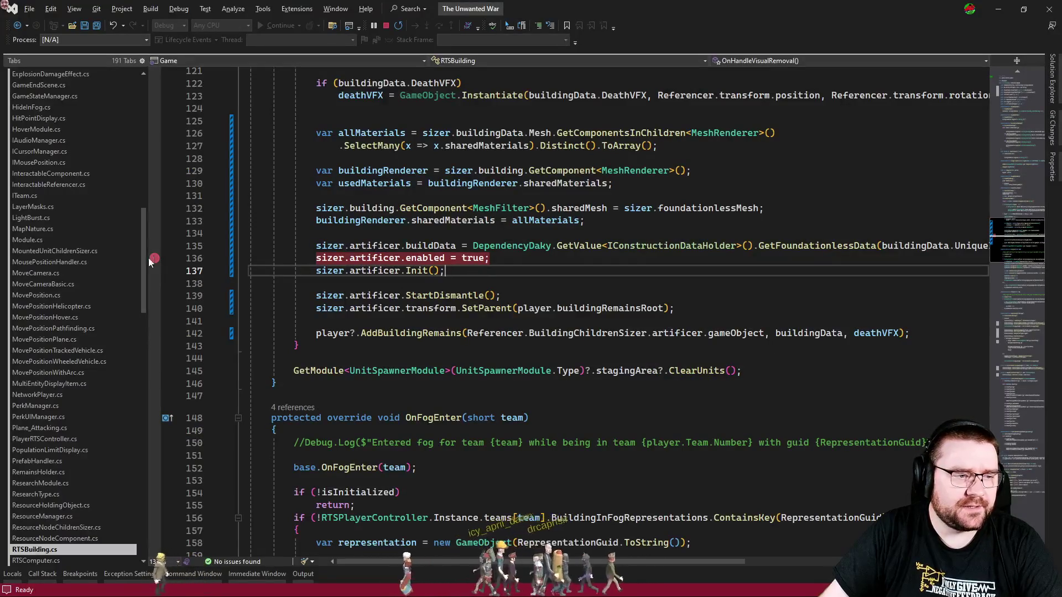
- Delete the red breakpoint on line 136 of RTSBuilding.cs, then switch back to Unity
left_click(155, 257)
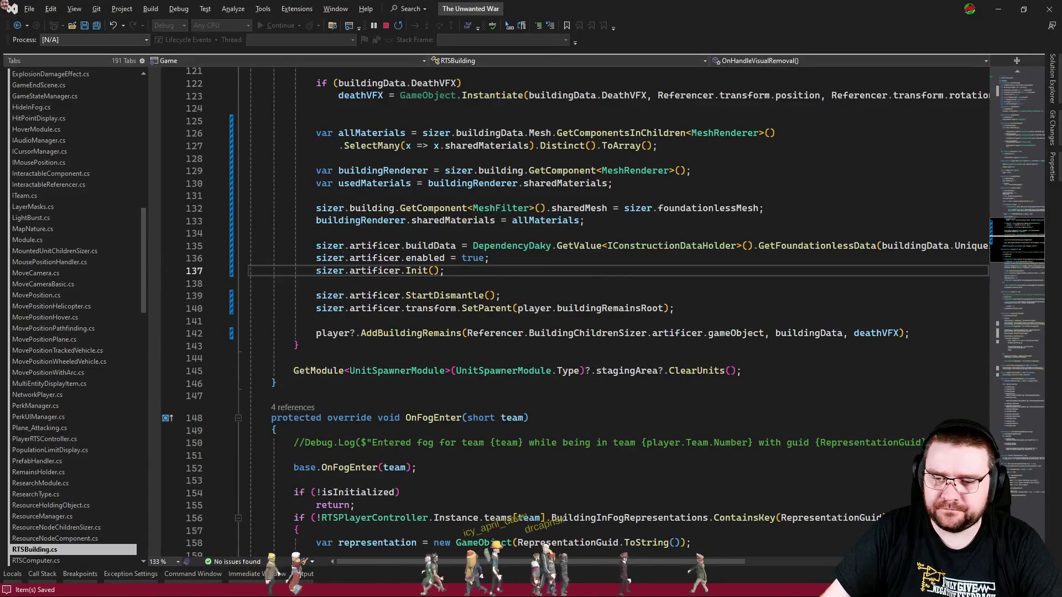
key("alt+Tab")
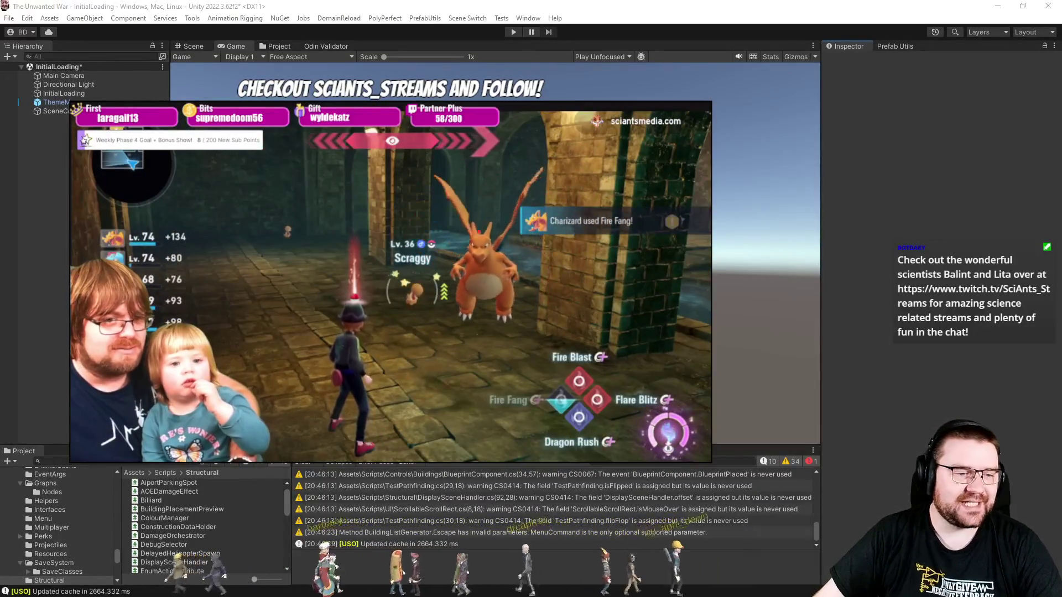
- Browse the Project tab to Assets/Prefabs/GameObjectPrefabs to list prefabs like pf_Building
left_click(278, 46)
scroll(232, 82, "down", 5)
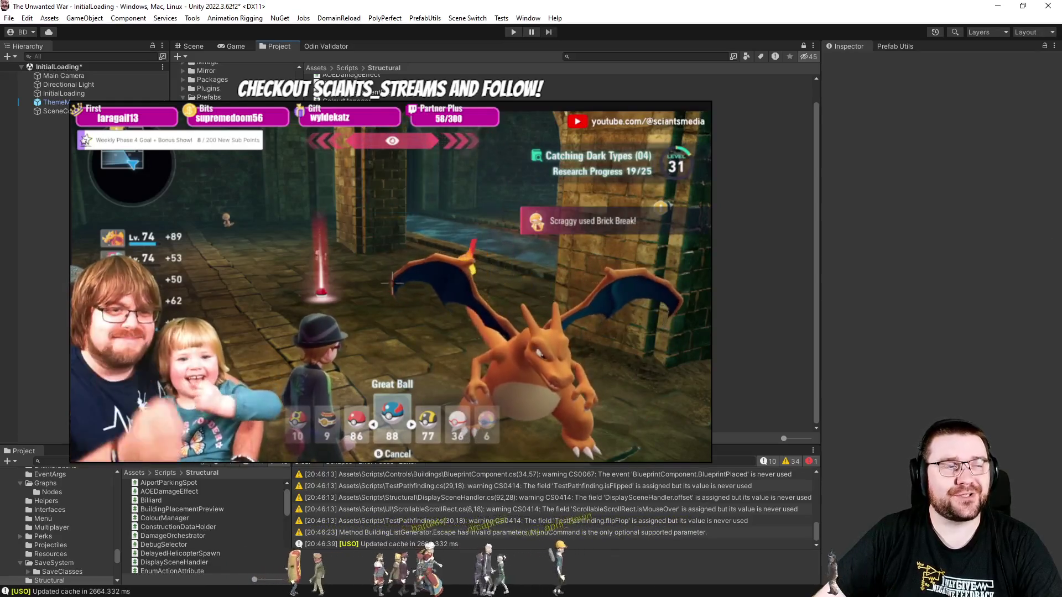
scroll(232, 83, "up", 3)
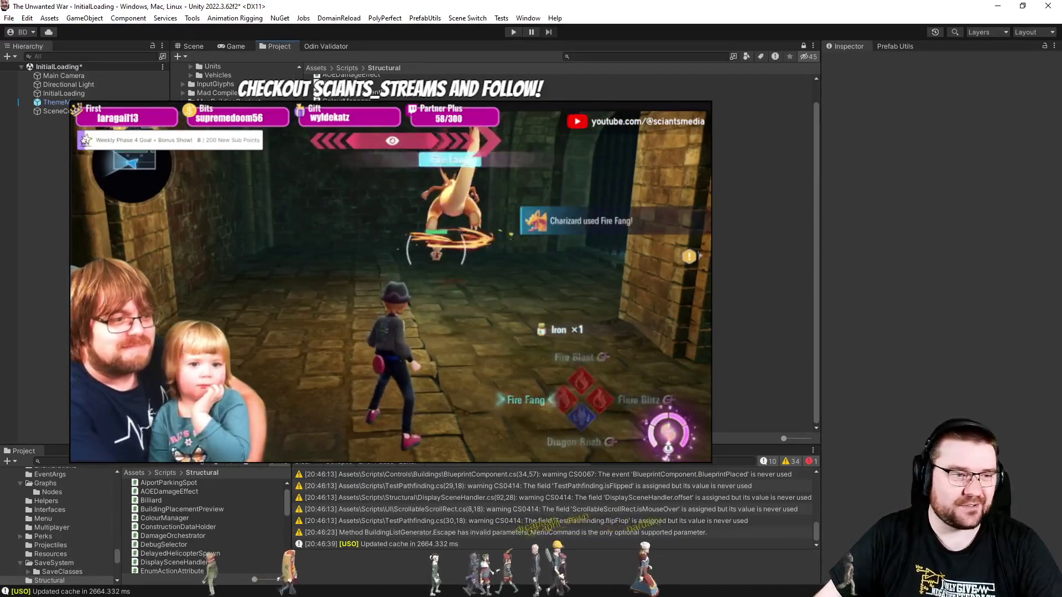
left_click(245, 208)
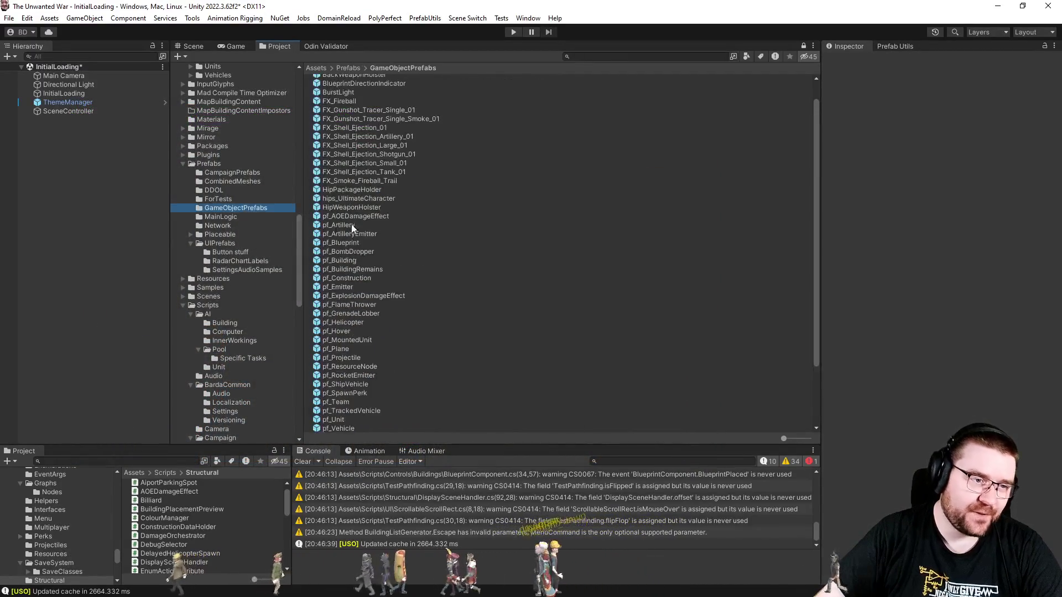
- In pf_Building's Building child, set Artificer Dismantle Time to 0.1, save, and return to InitialLoading
left_click(343, 243)
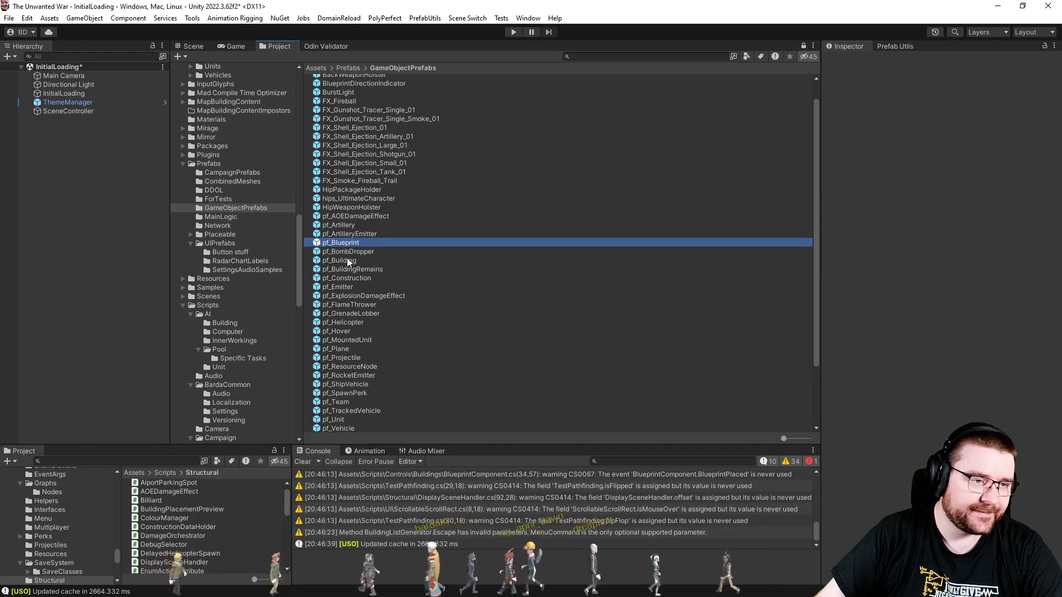
left_click(348, 260)
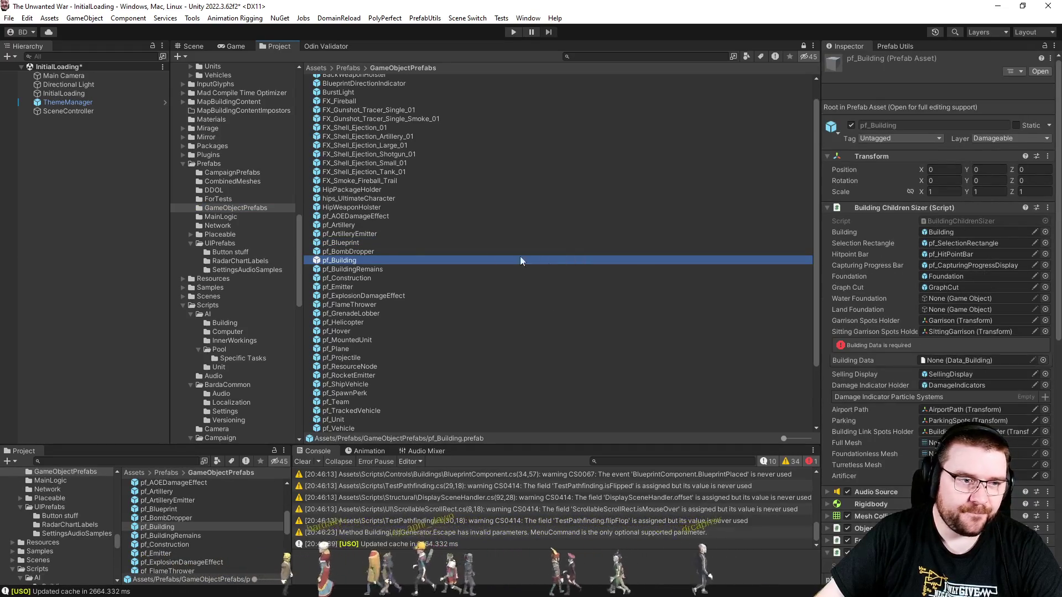
double_click(352, 263)
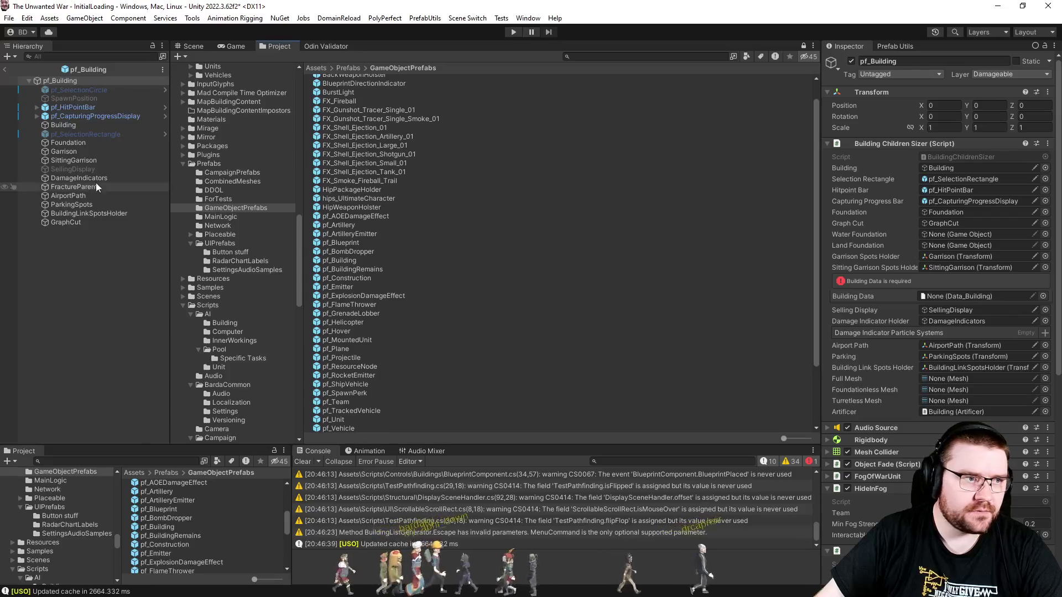
left_click(67, 133)
left_click(64, 126)
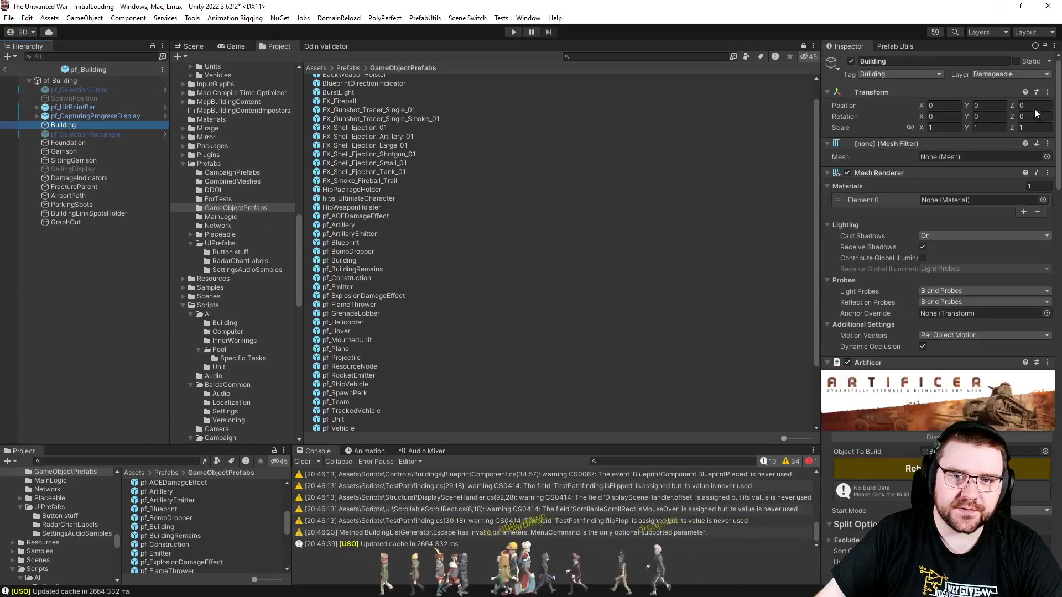
left_click_drag(1056, 102, 962, 249)
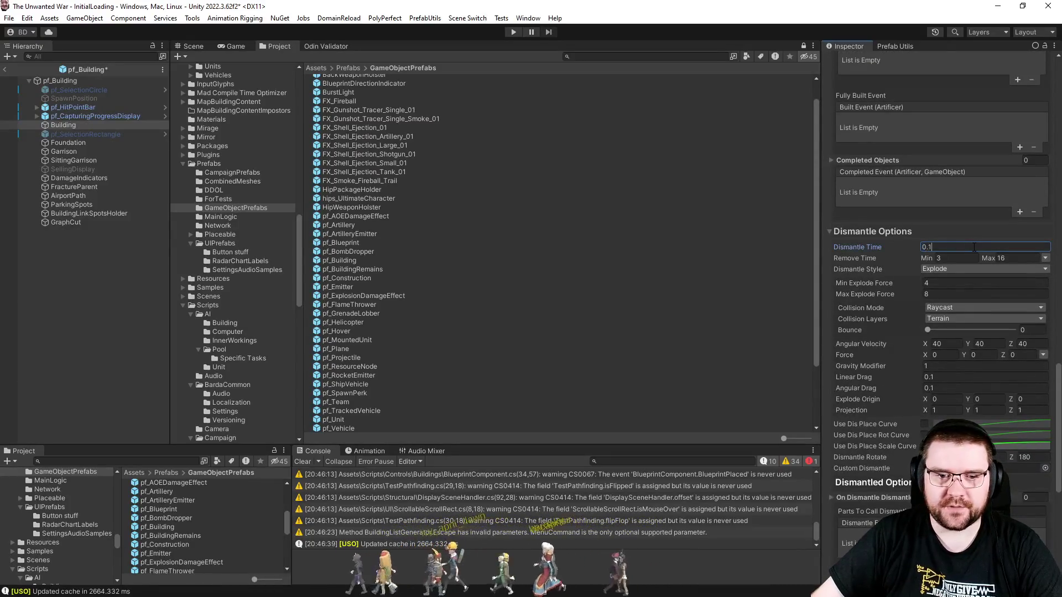
key("ctrl+s")
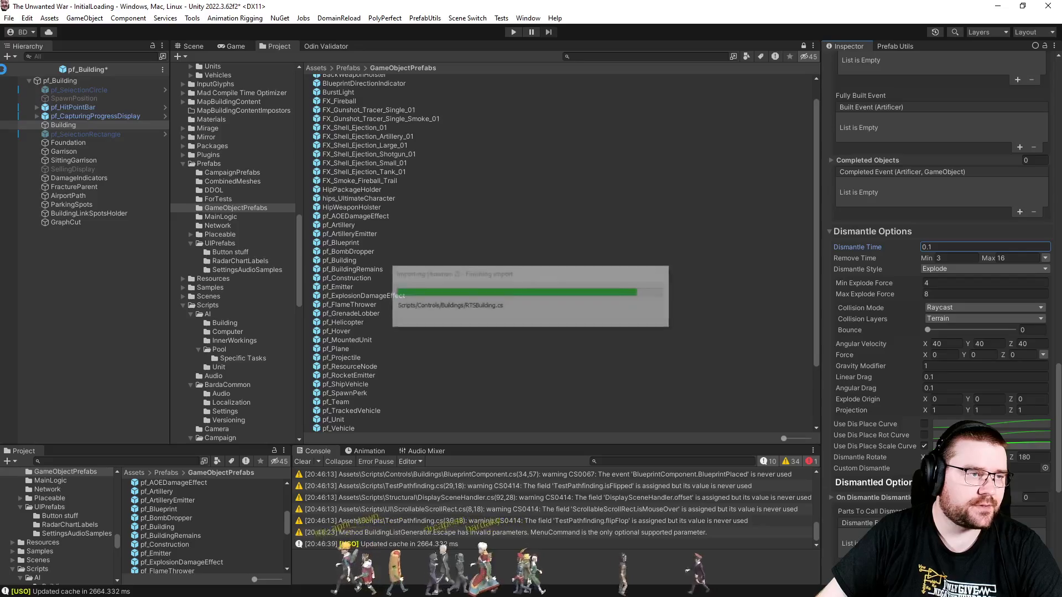
left_click(6, 71)
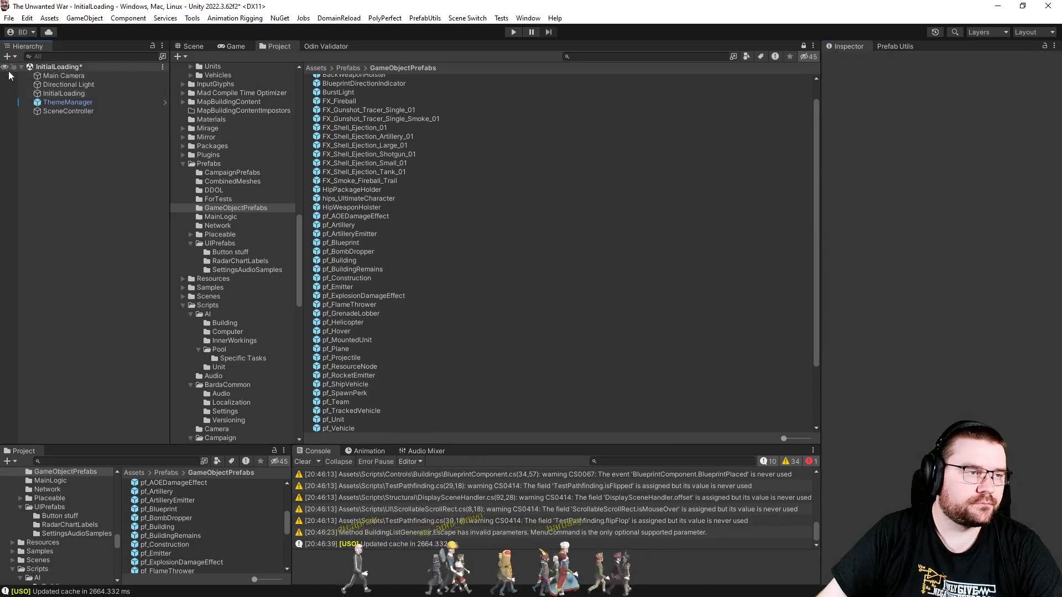
key("ctrl+s")
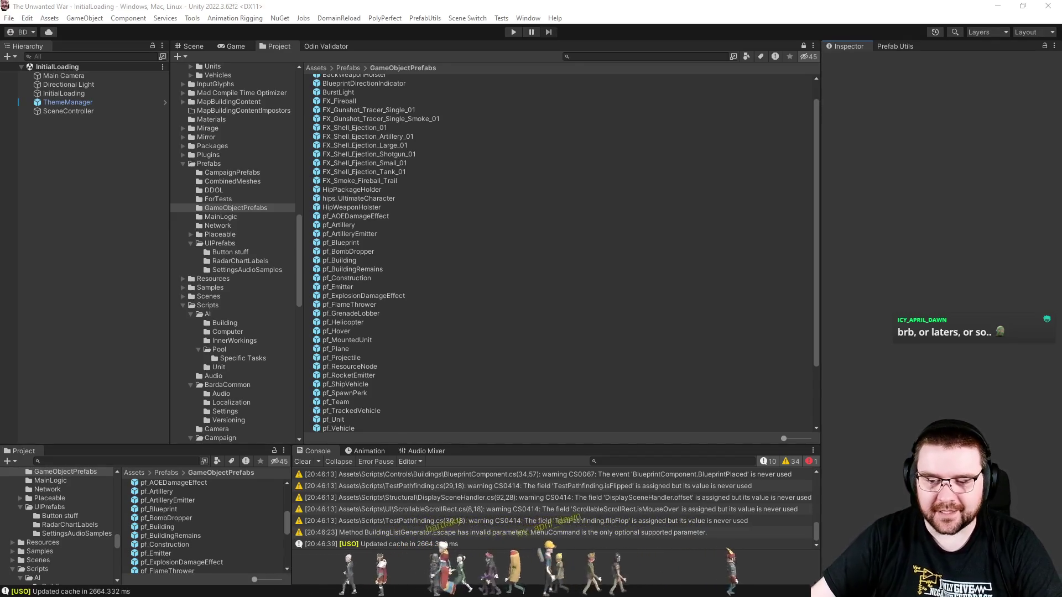
- Clear the console messages and press Play to run the game
left_click(302, 462)
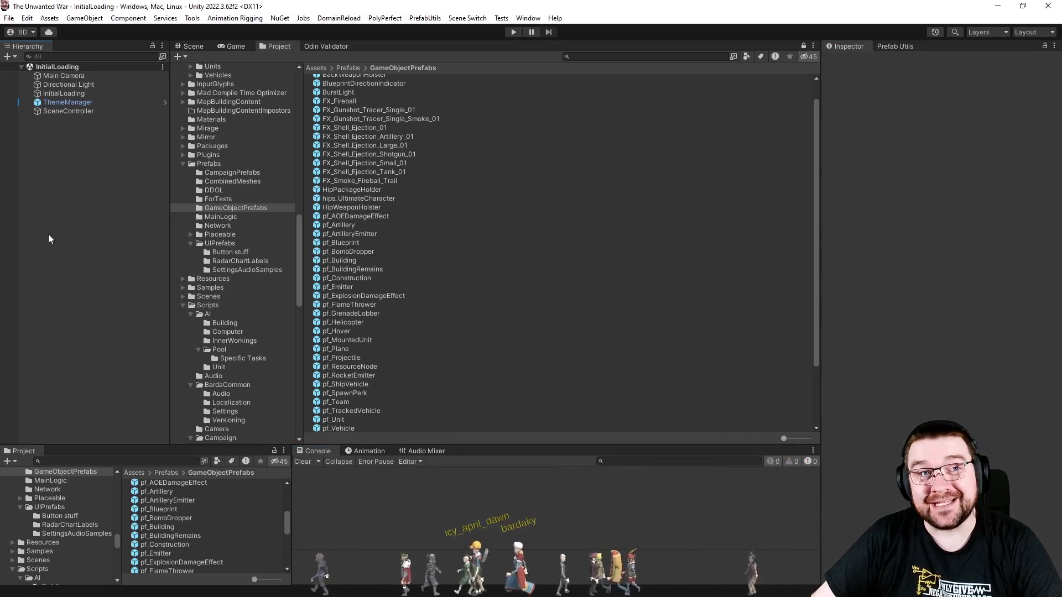
scroll(247, 314, "up", 10)
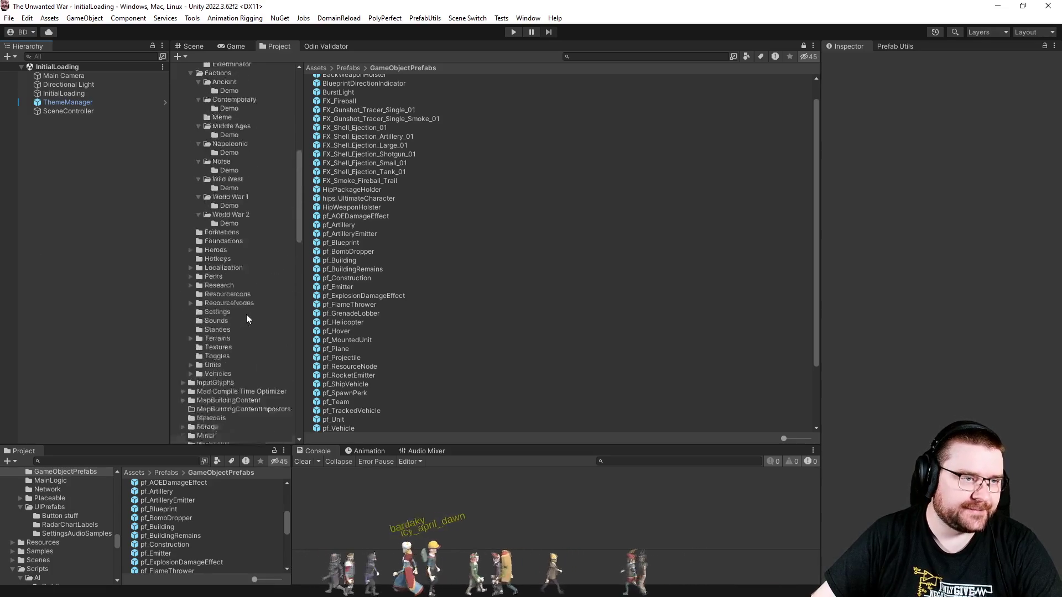
left_click(514, 32)
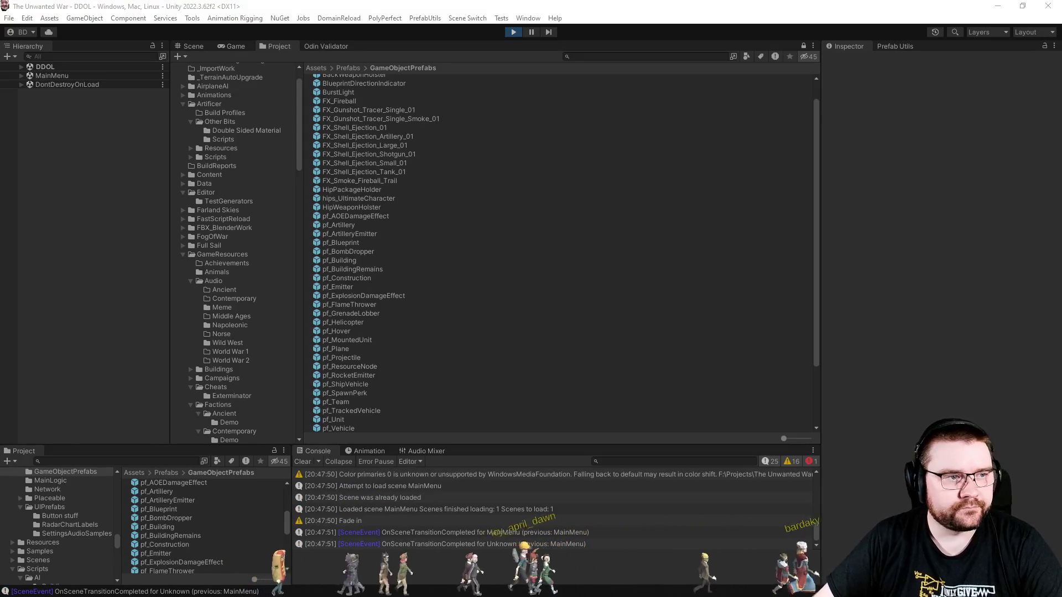
- Add a computer player to slot 3, set Map Explored to Full, and start the Narrow Clash match
left_click(243, 46)
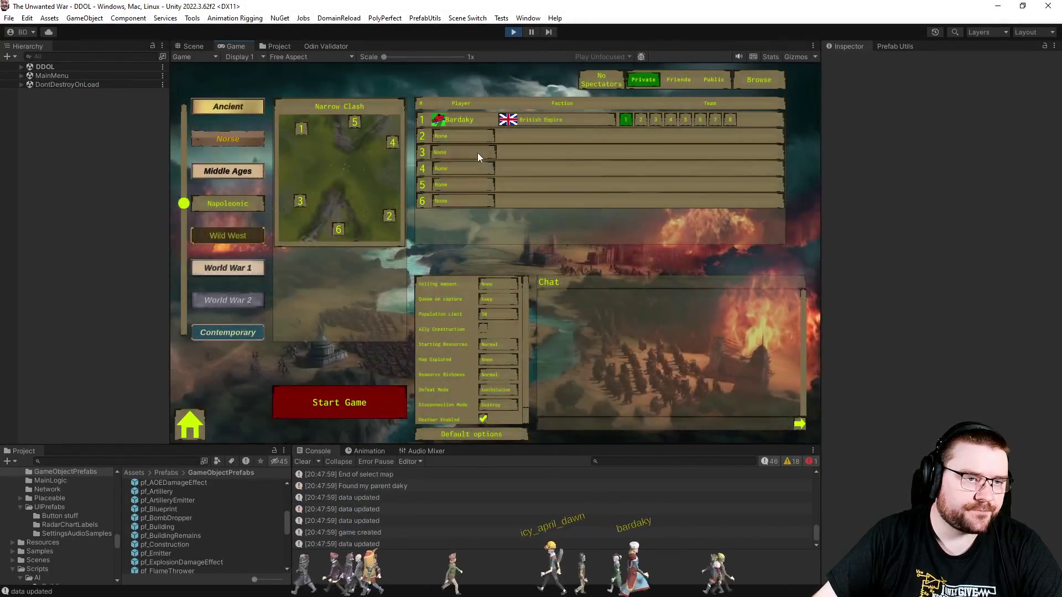
left_click(476, 153)
left_click(470, 197)
left_click(499, 360)
left_click(501, 403)
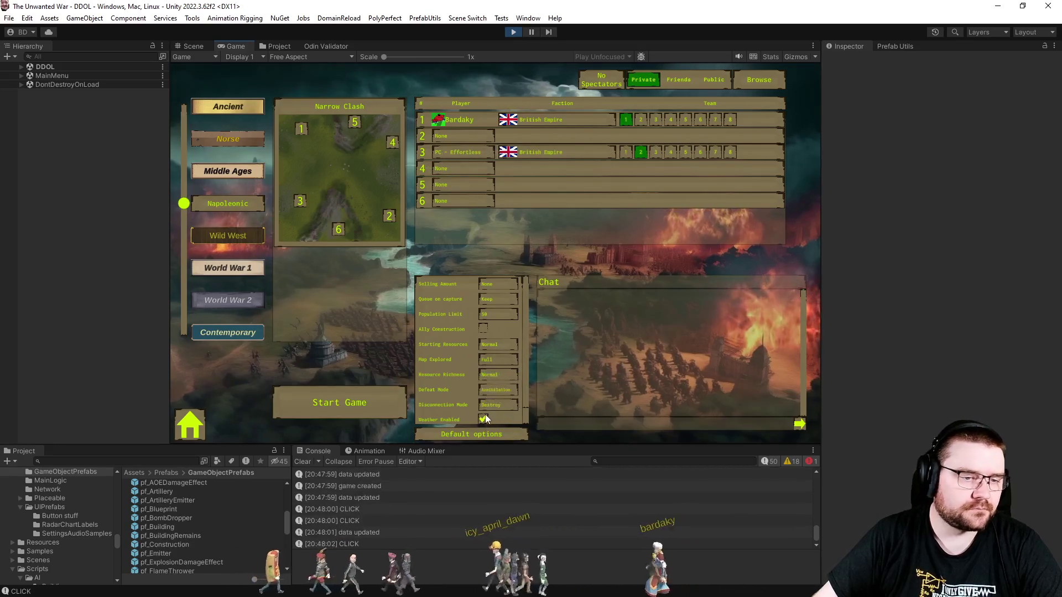
left_click(326, 406)
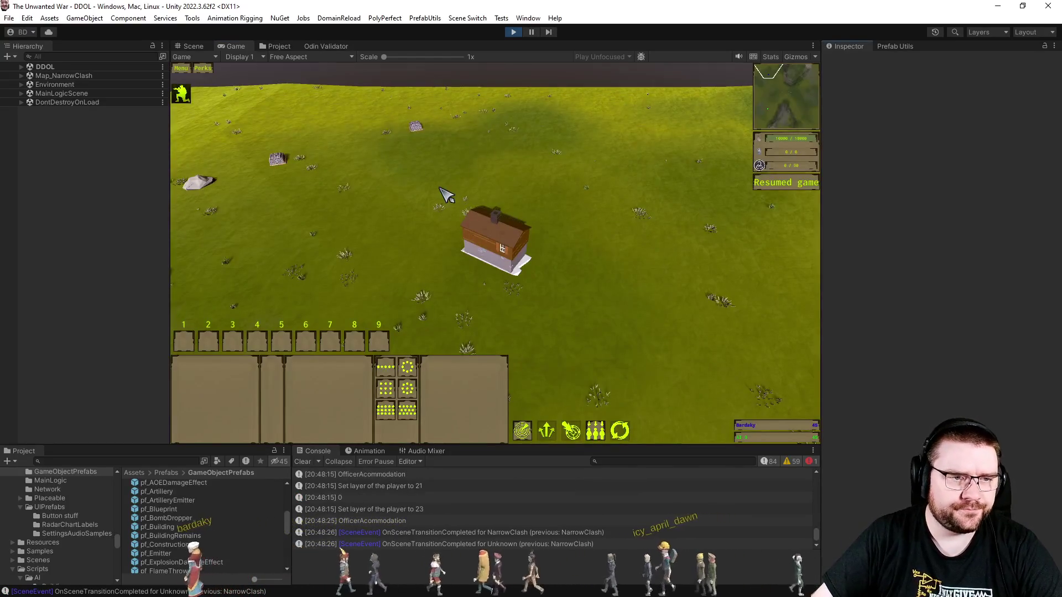
- Set a rally point, queue 15 Line Infantry (10 plus 5), and speed the game to 4x
right_click(528, 269)
left_click(324, 391)
left_click(327, 397, "shift")
left_click(621, 289)
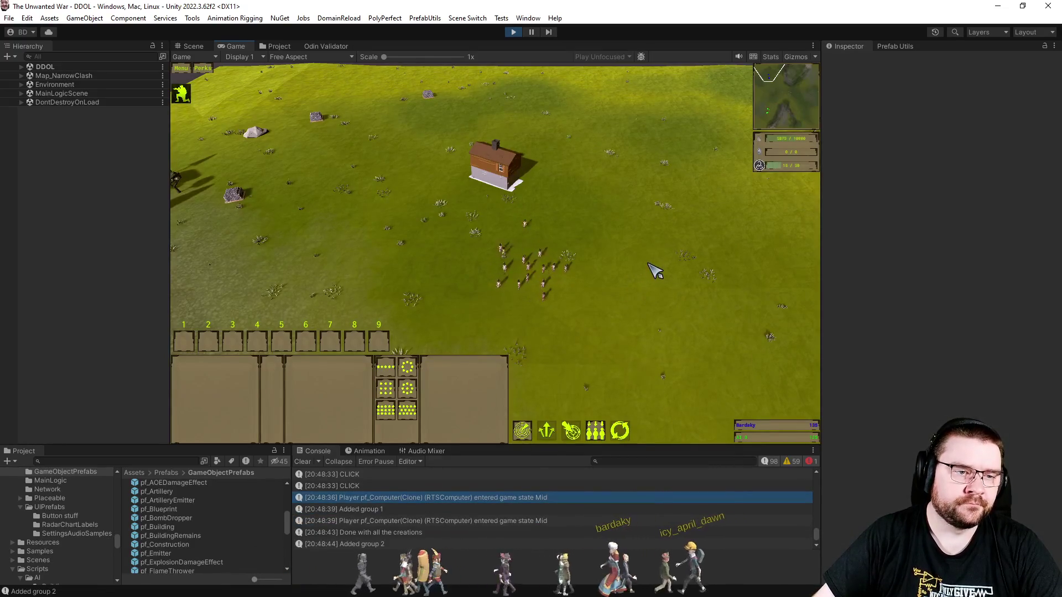
- Box-select the newly trained soldiers around the house and save them as control group 4
left_click_drag(409, 203, 711, 357)
scroll(504, 308, "down", 3)
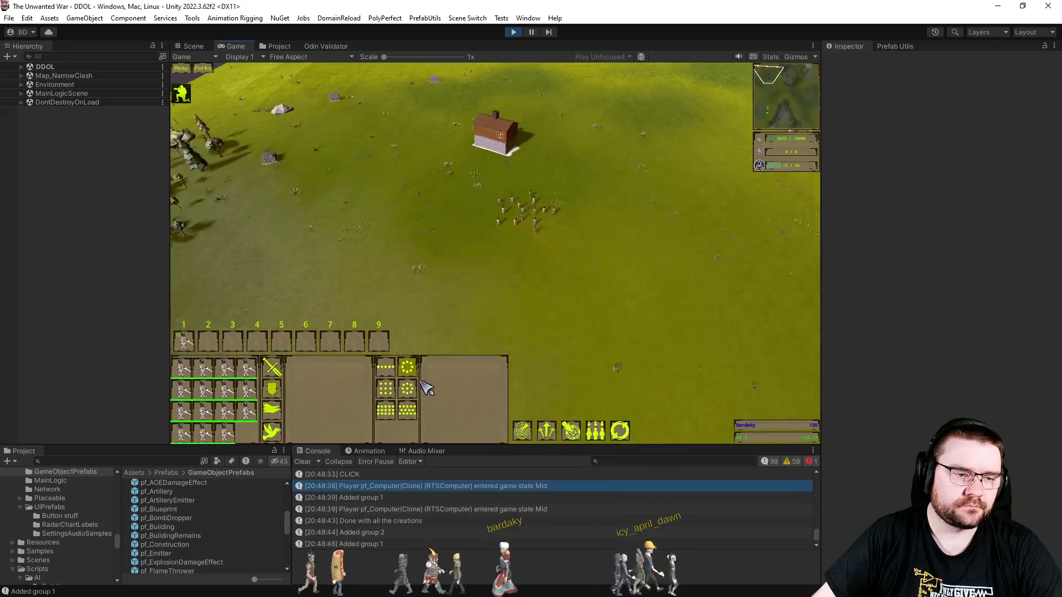
scroll(504, 308, "up", 3)
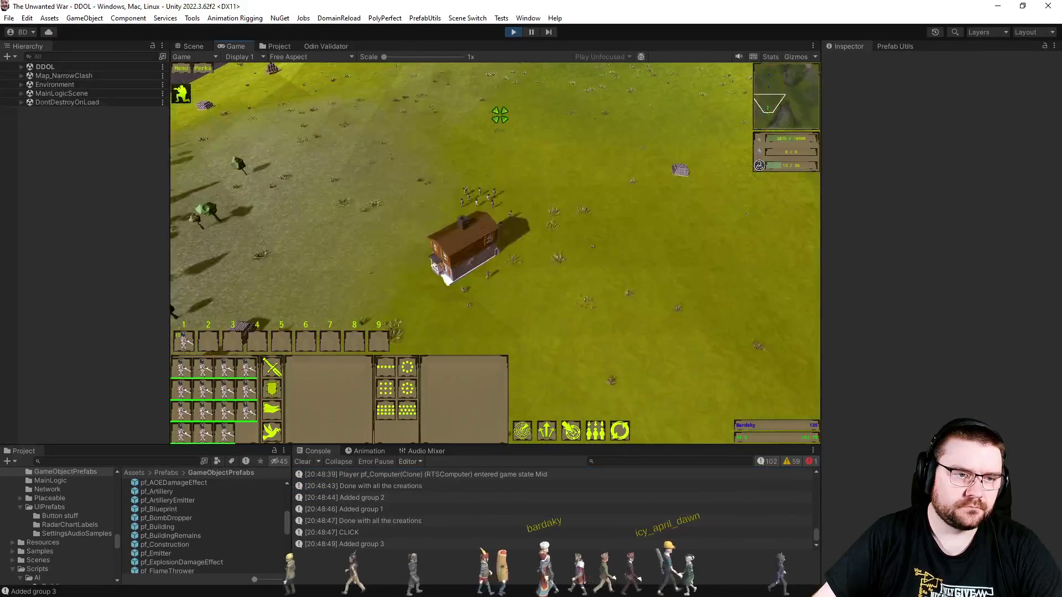
key("w")
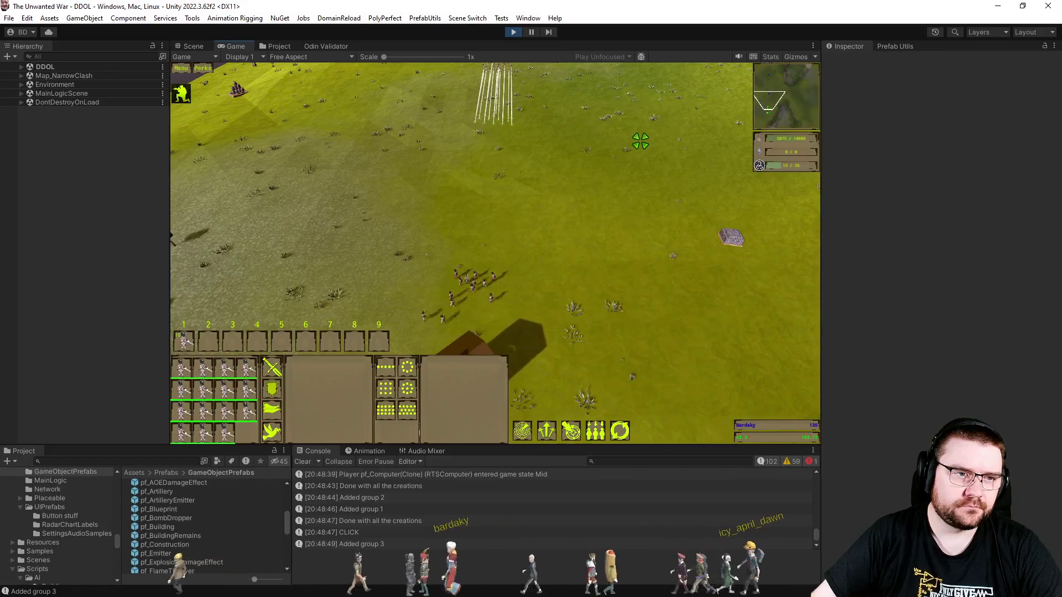
key("s")
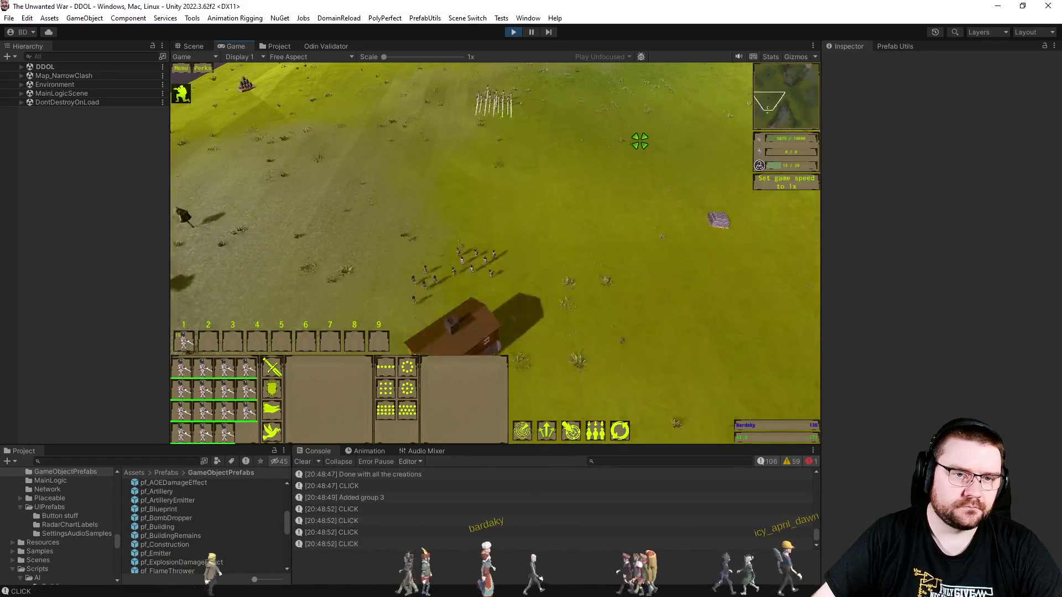
left_click(644, 160)
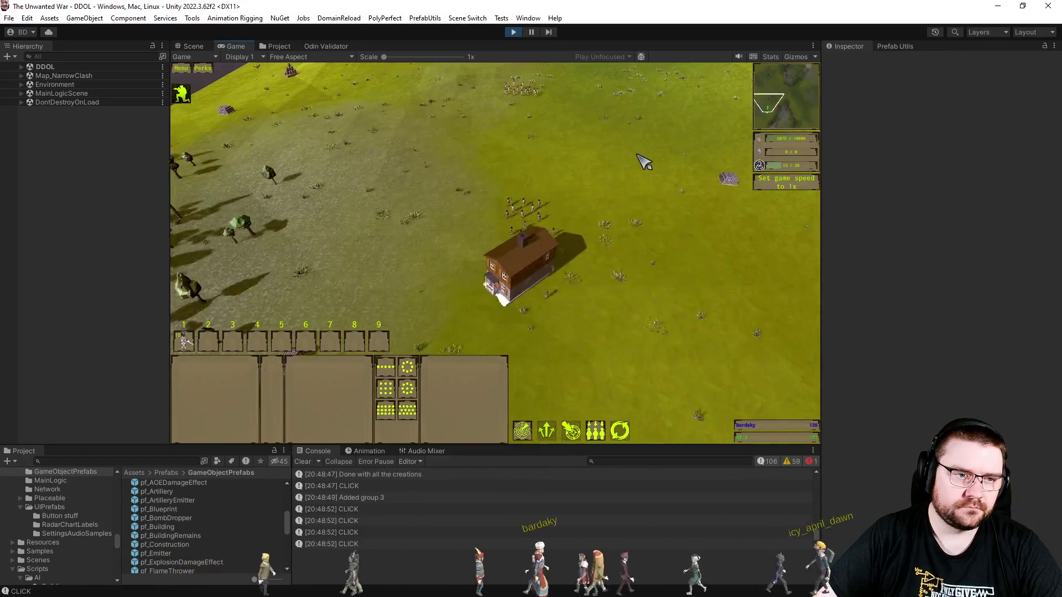
scroll(588, 213, "up", 3)
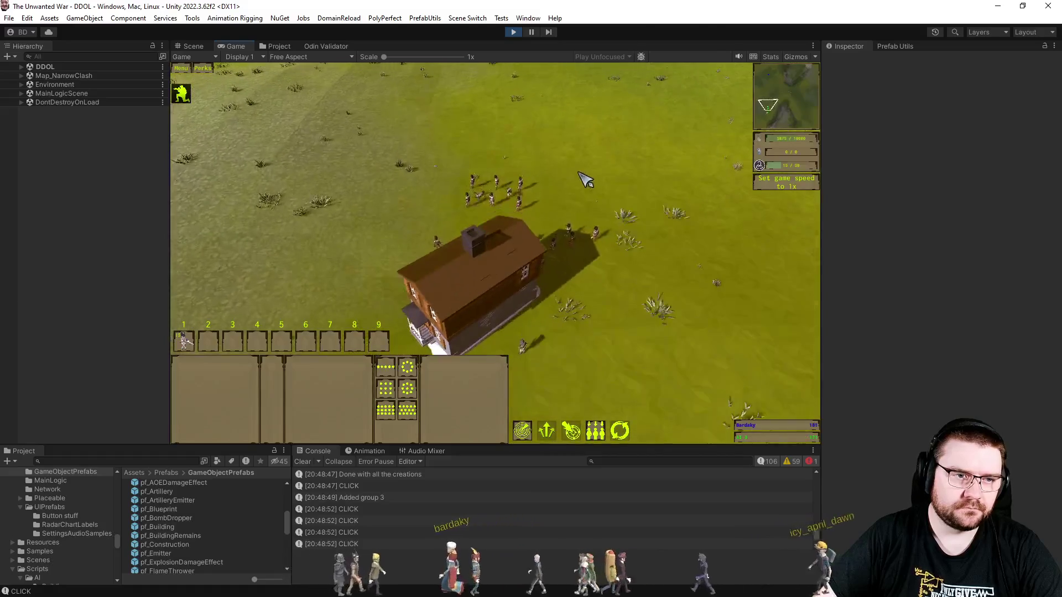
key("w")
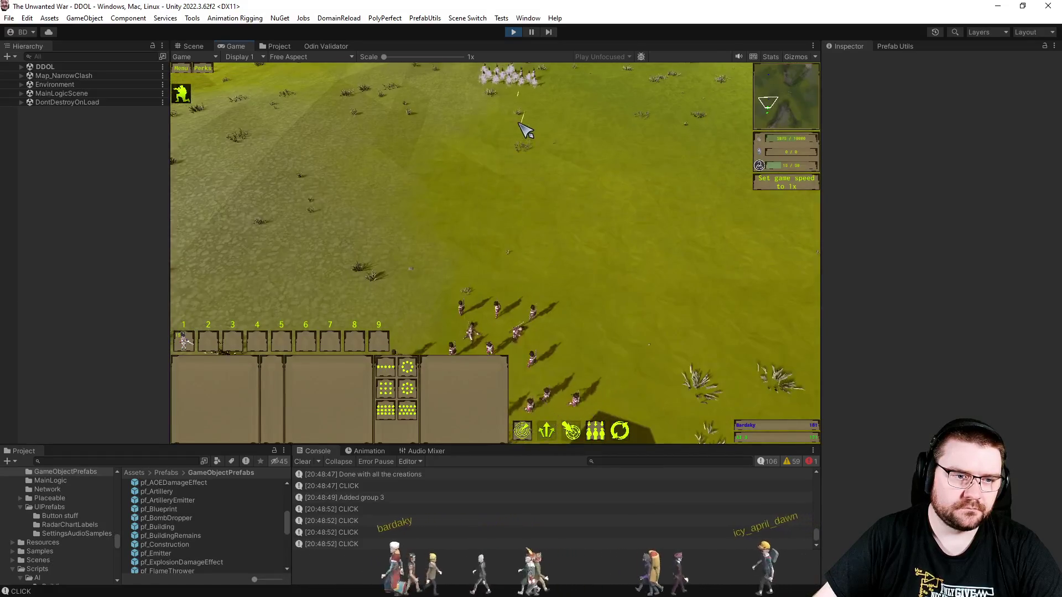
key("s")
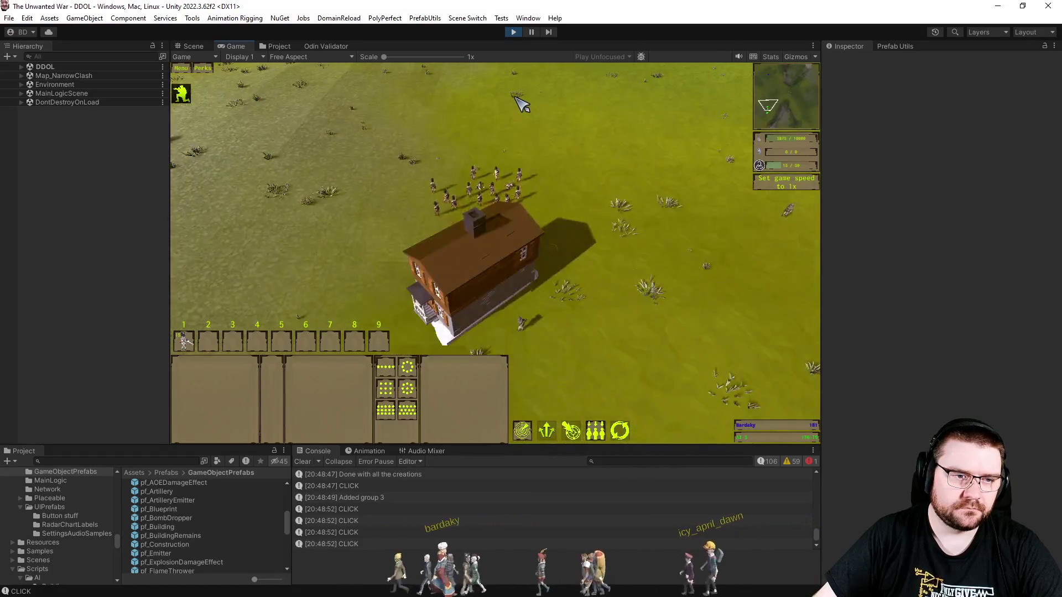
key("w")
key("1")
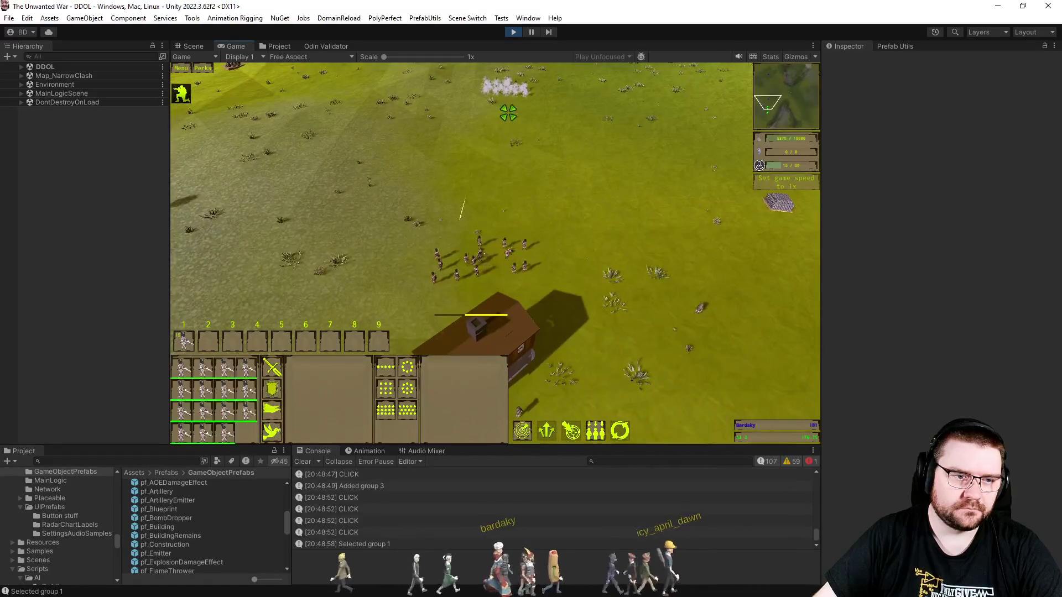
key("s")
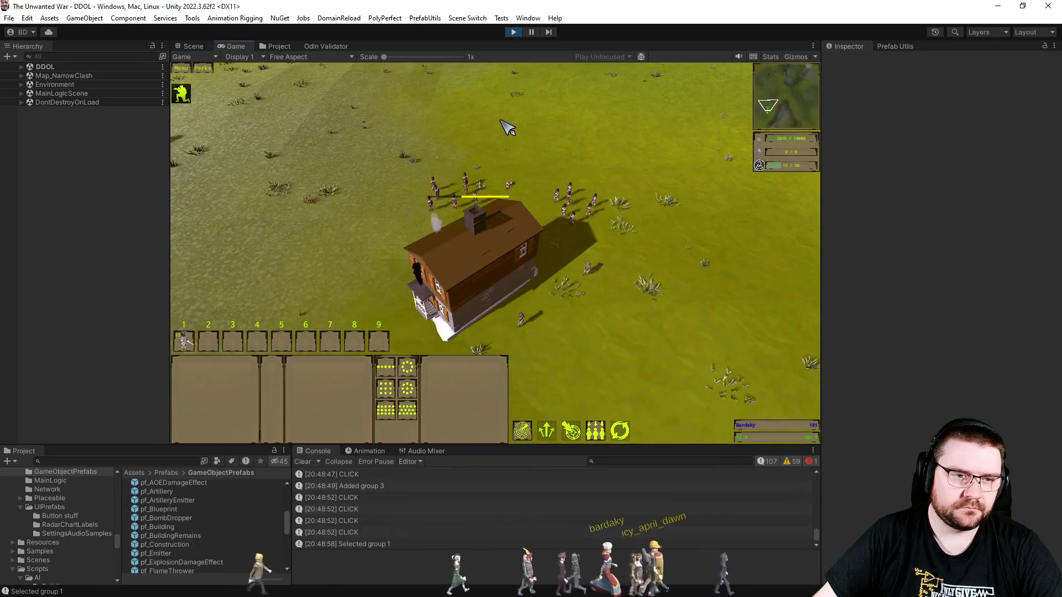
scroll(506, 119, "down", 2)
key("1")
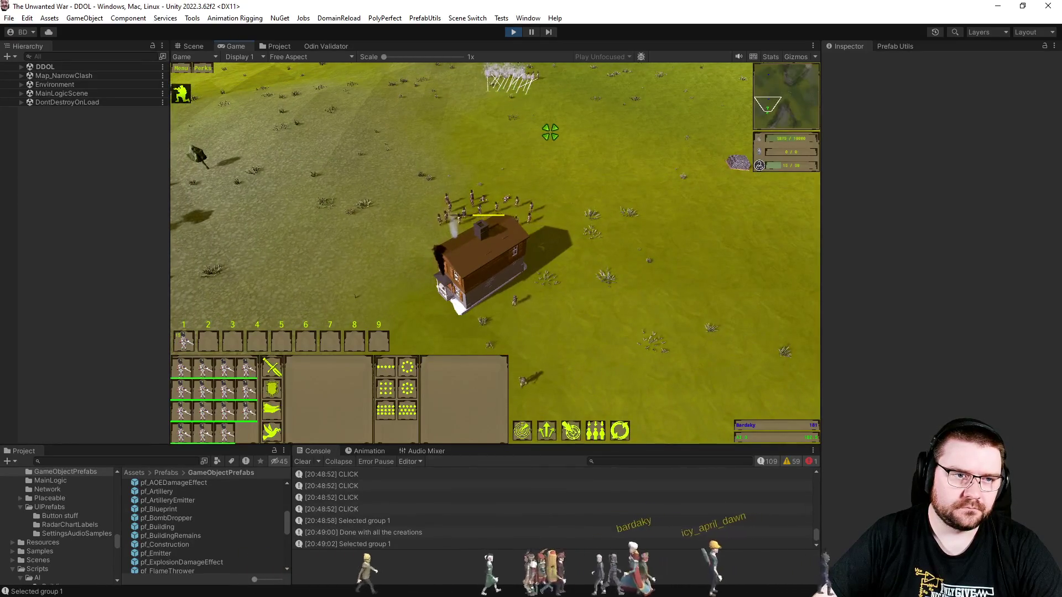
key("ctrl+4")
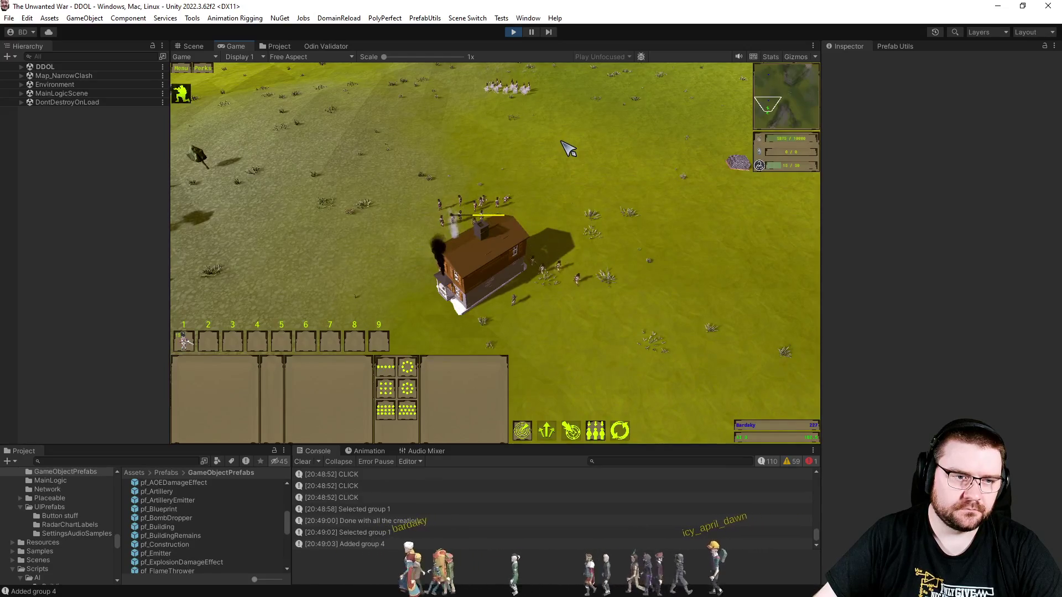
- Pause the game and bring Visual Studio's RTSBuilding.cs code window to the front
key("a")
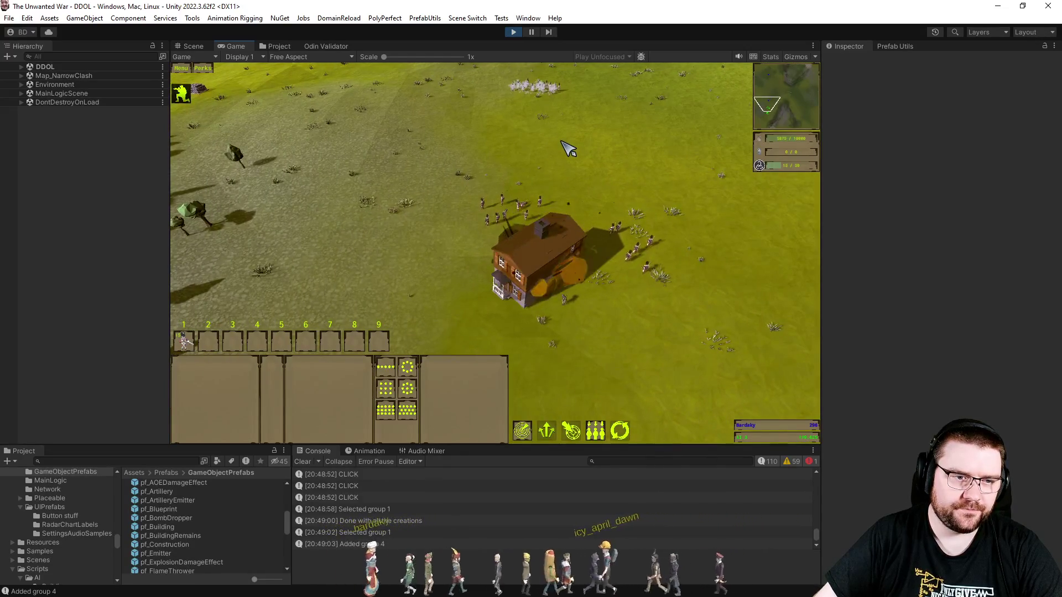
scroll(553, 310, "up", 2)
key("p")
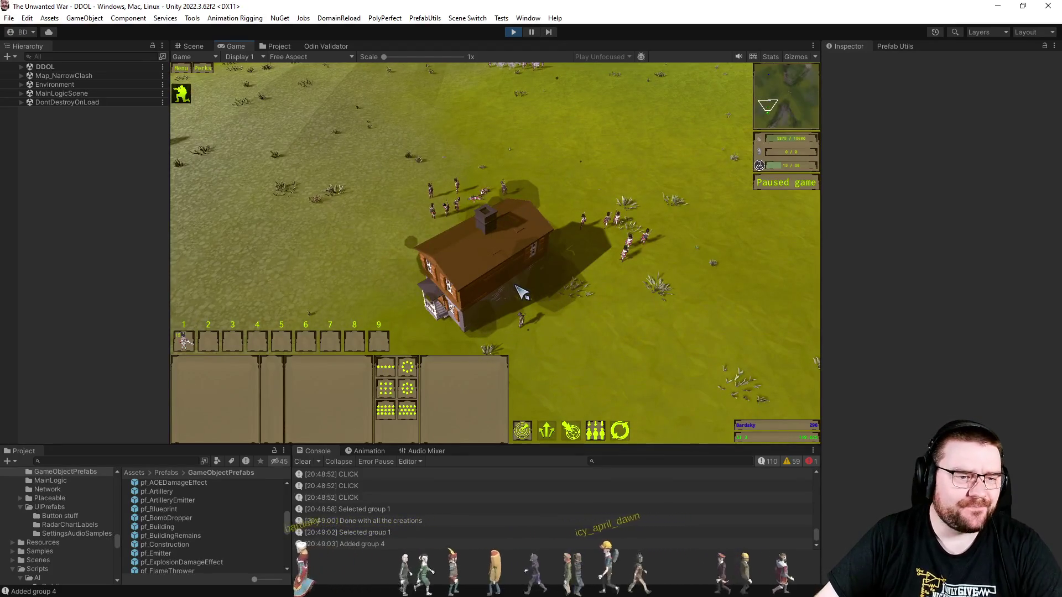
scroll(545, 335, "down", 2)
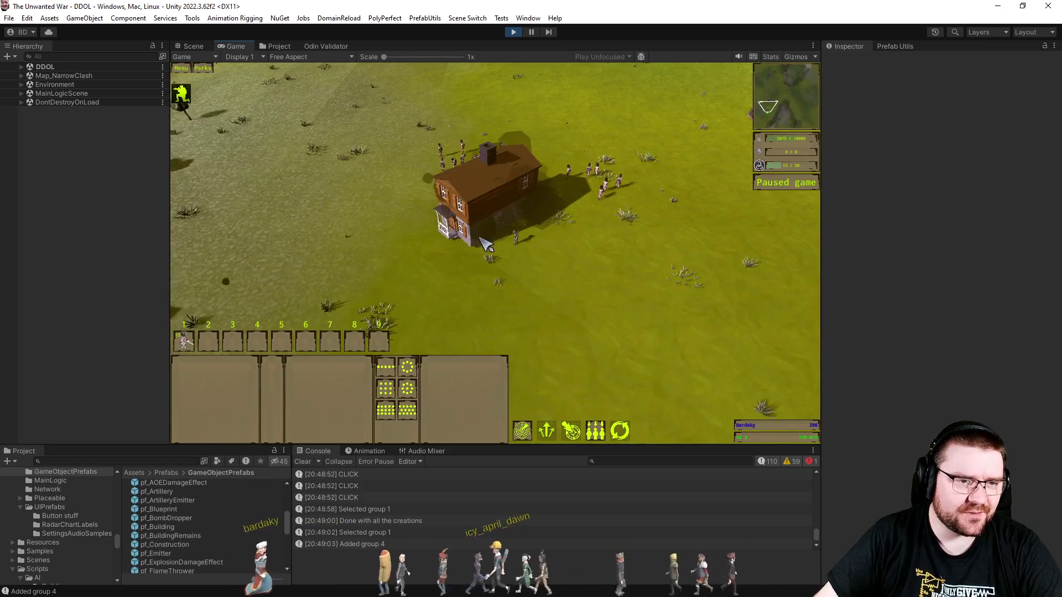
scroll(576, 288, "up", 2)
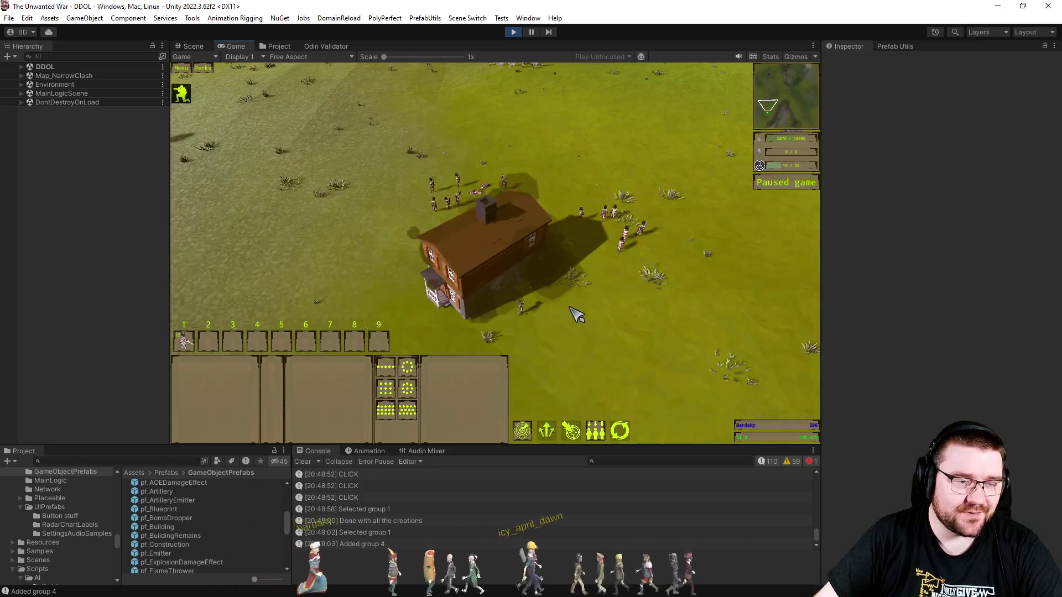
scroll(575, 313, "down", 2)
scroll(575, 313, "up", 3)
scroll(574, 312, "down", 2)
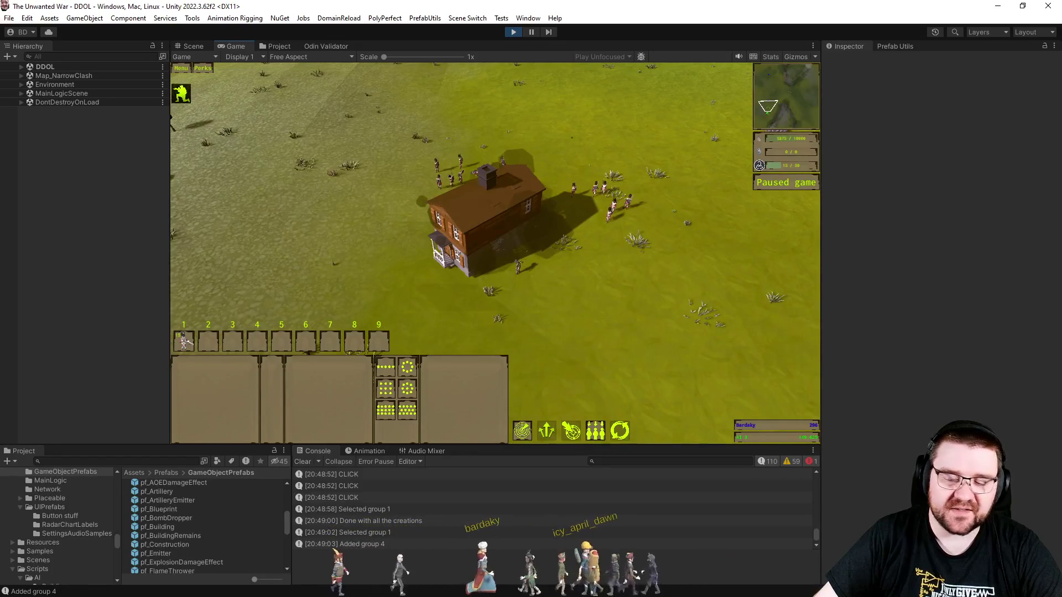
key("alt+Tab")
left_click(578, 384)
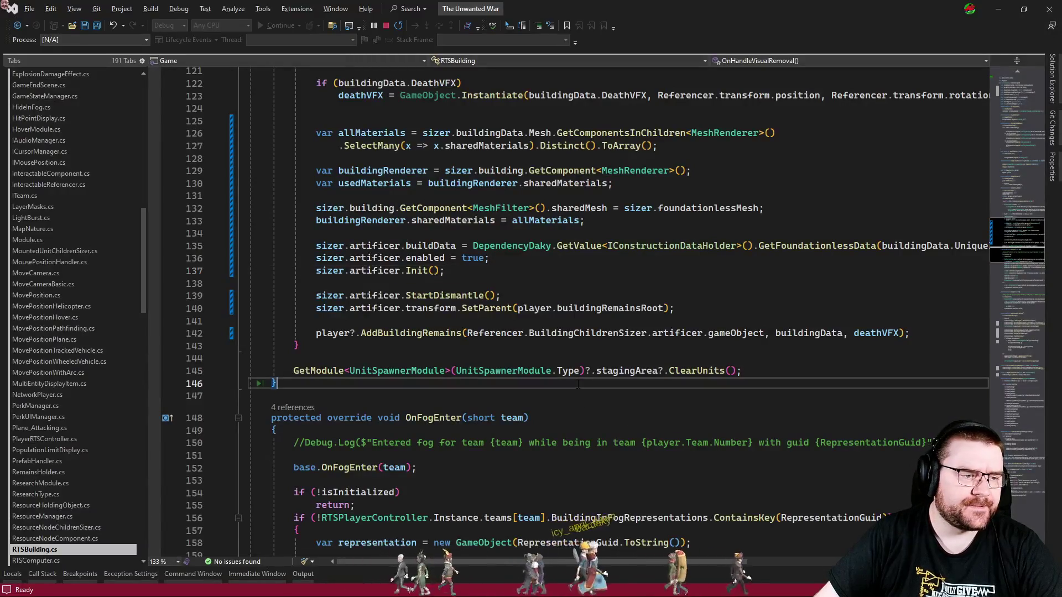
- Set a breakpoint at line 97, the start of OnHandleVisualRemoval in RTSBuilding.cs
scroll(568, 350, "up", 7)
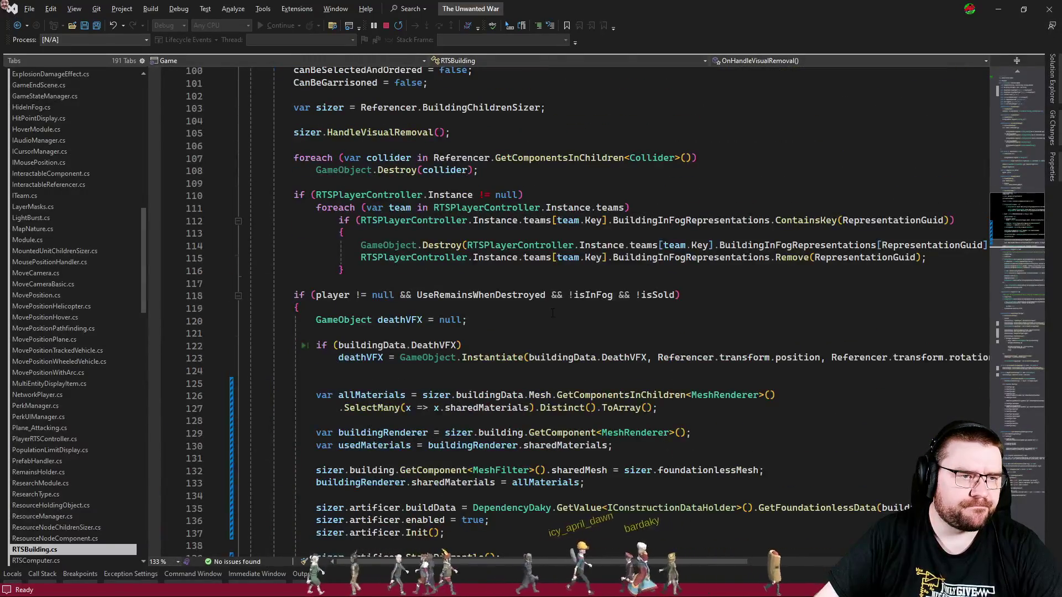
scroll(553, 313, "up", 3)
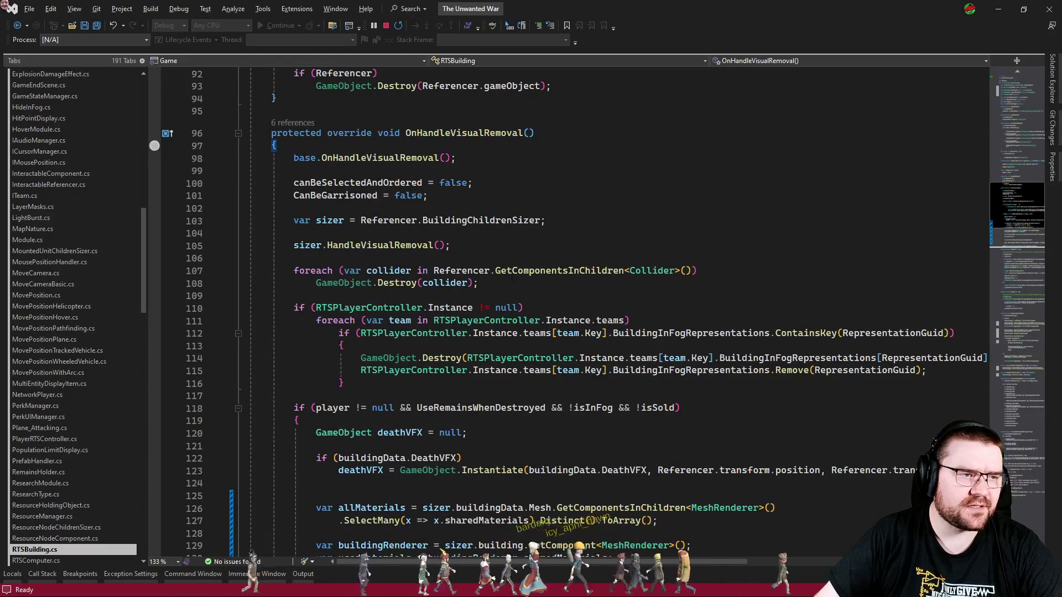
left_click(502, 208)
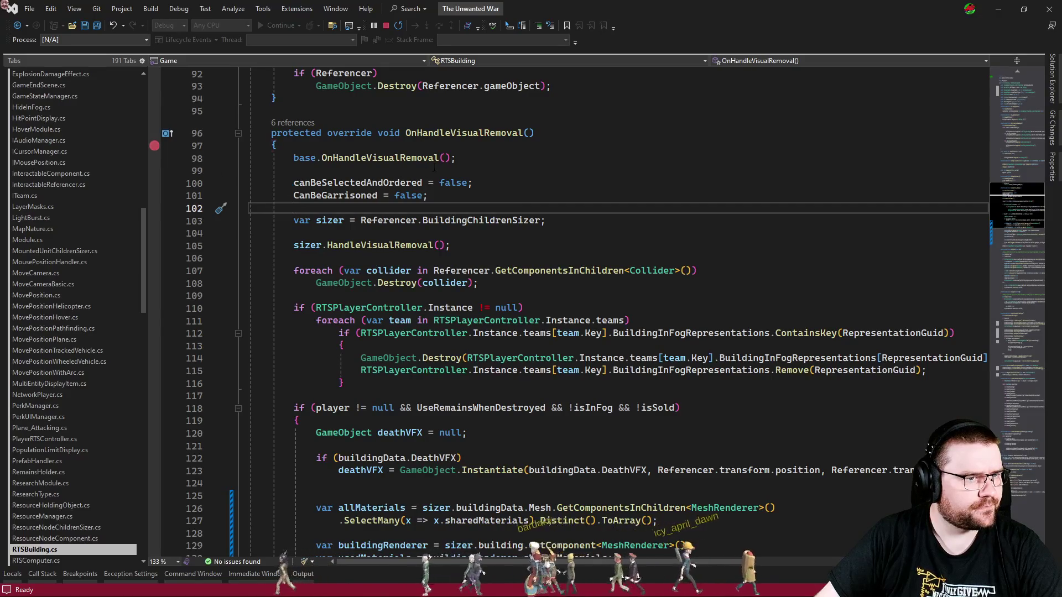
left_click_drag(293, 171, 321, 158)
left_click(154, 146)
- Back in the running Unity game, box-select the soldiers near the house
double_click(348, 181)
key("alt+Tab")
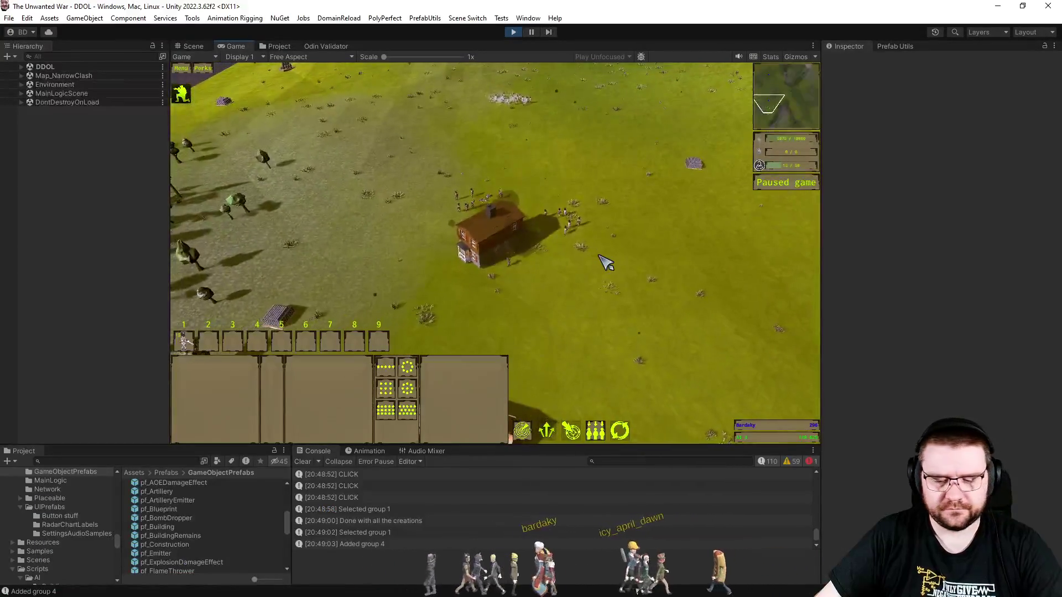
left_click_drag(441, 90, 603, 178)
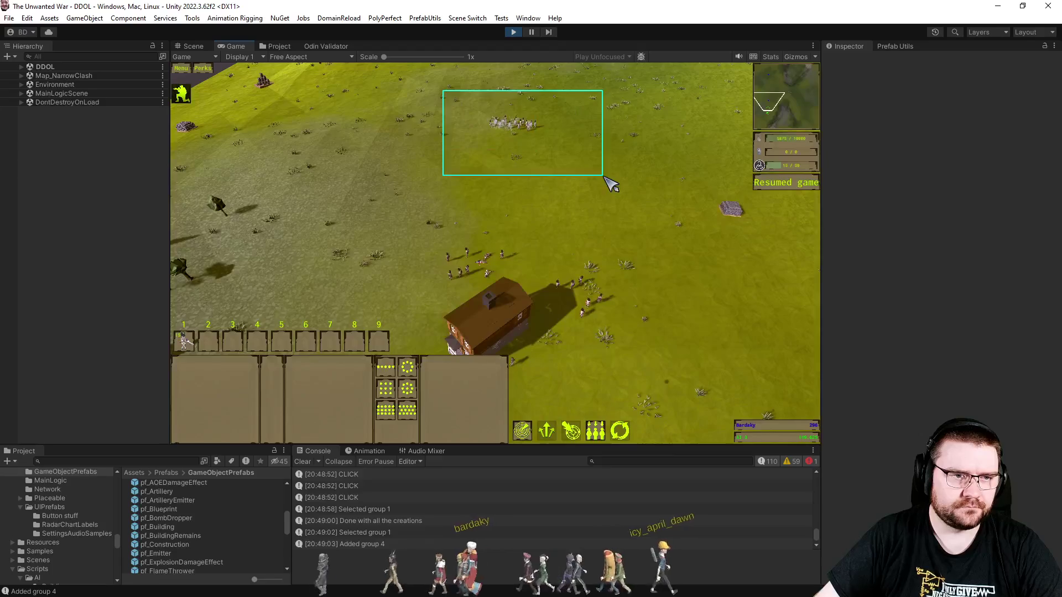
- March both soldier groups toward the enemy buildings until the OnHandleVisualRemoval breakpoint triggers
right_click(465, 268)
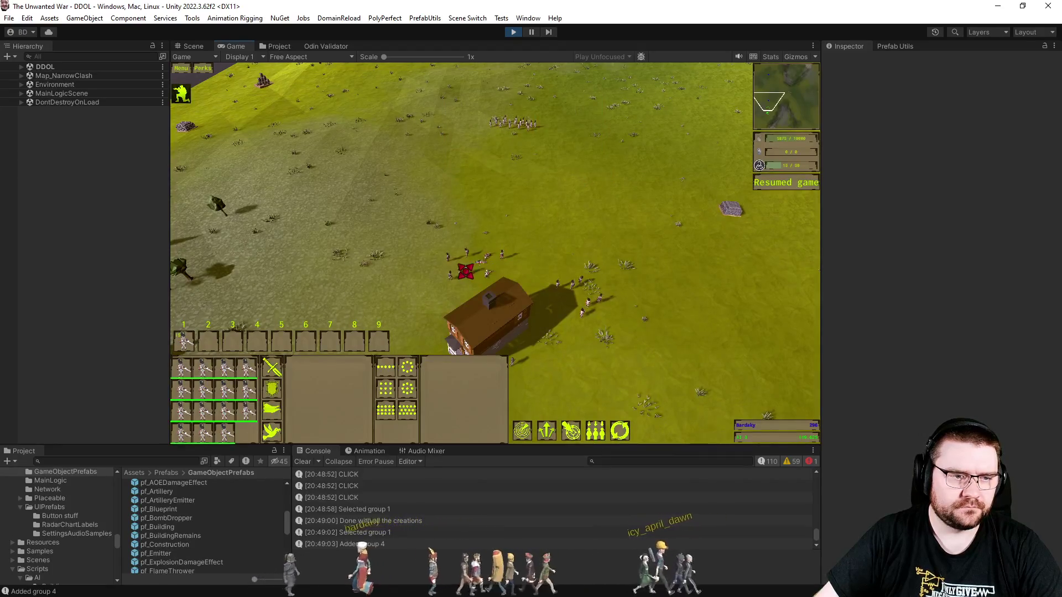
left_click(516, 247)
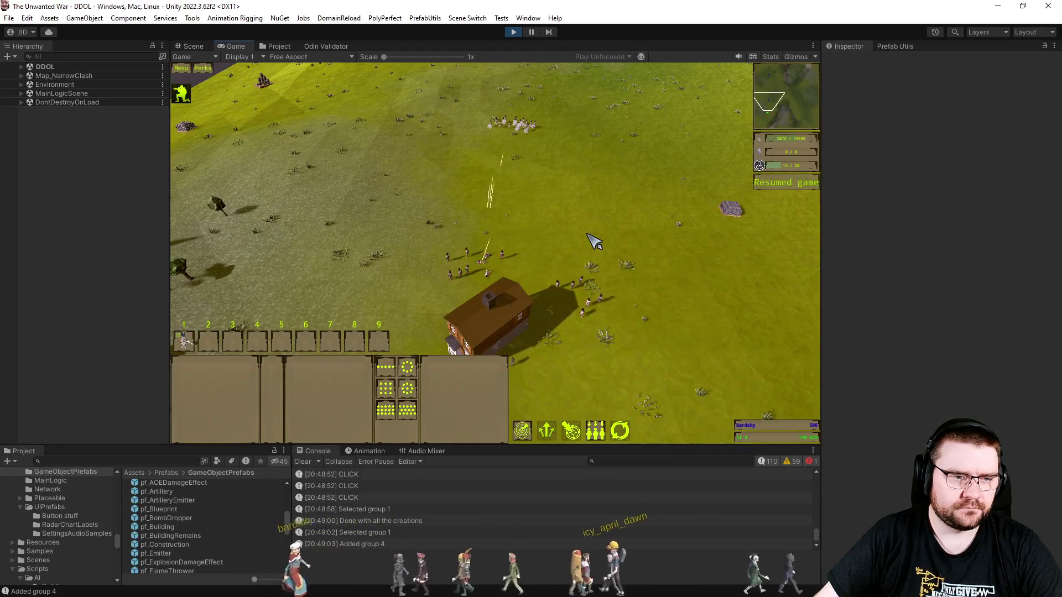
left_click_drag(459, 95, 576, 156)
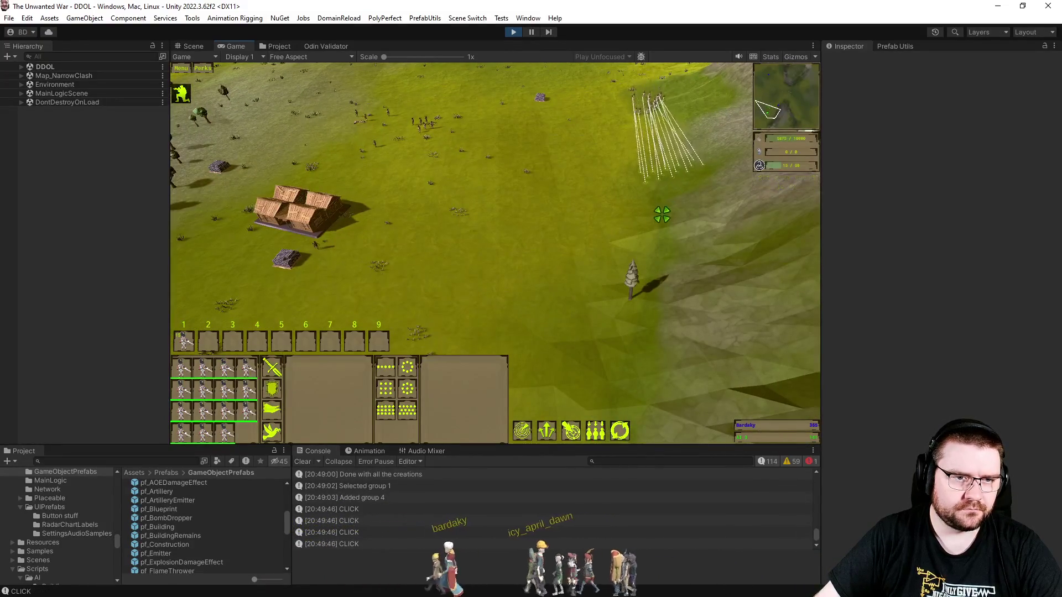
right_click(663, 224)
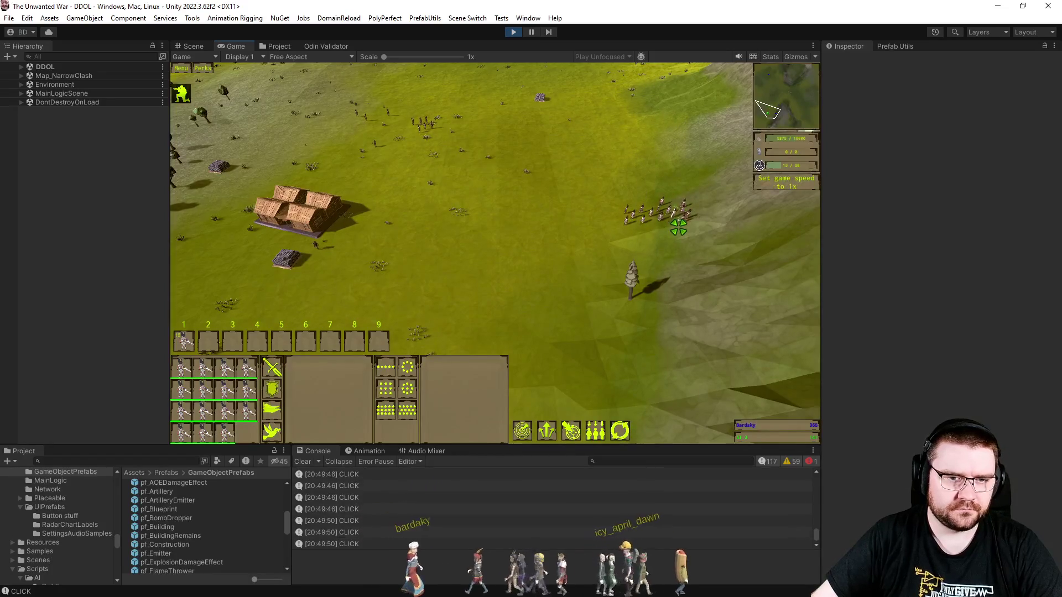
left_click(589, 268)
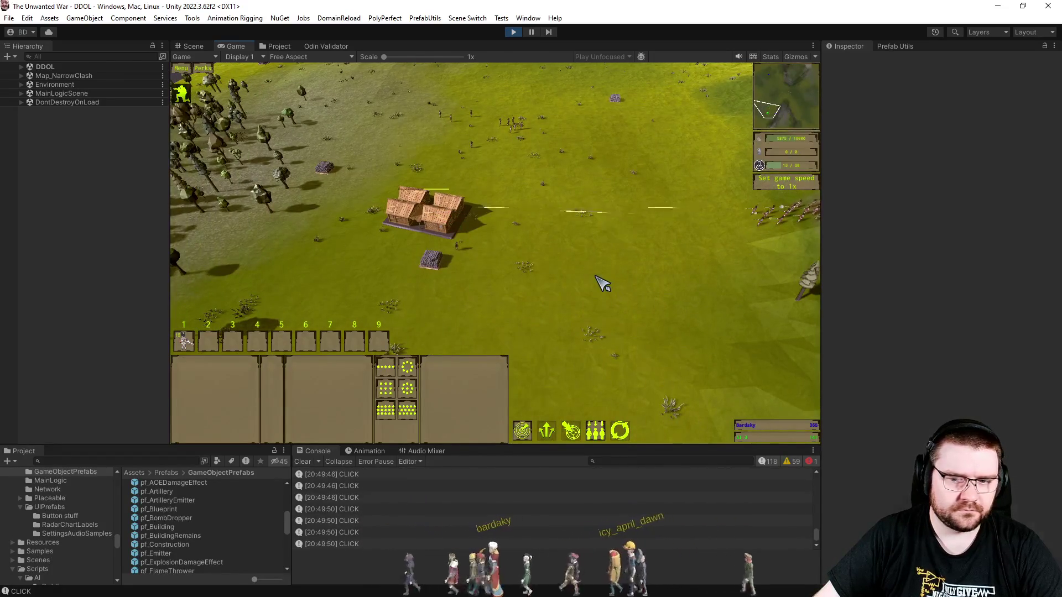
key("F10")
key("F10")
key("F10")
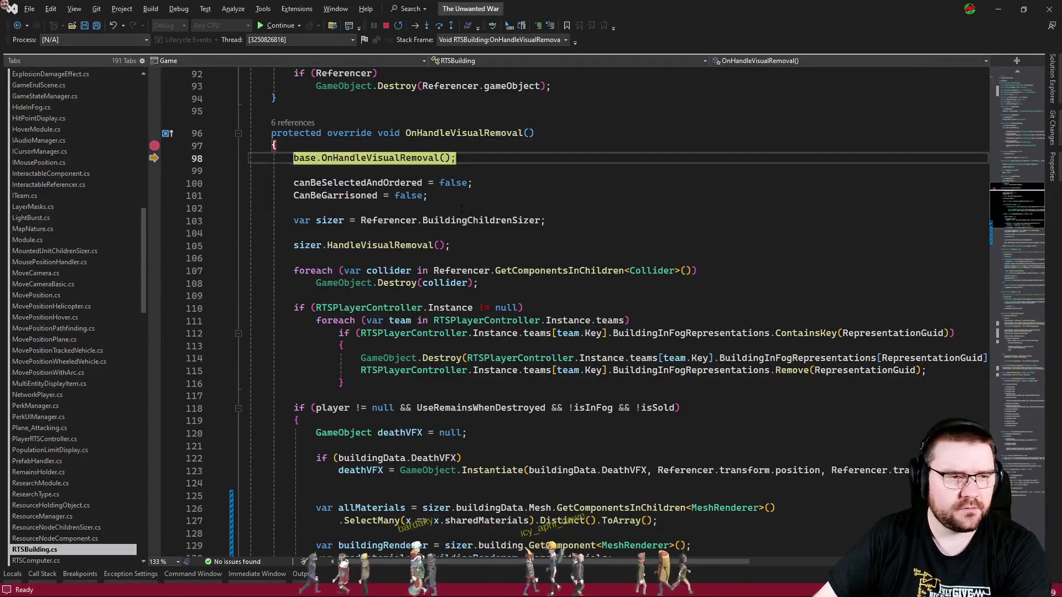
- Step with F10 through the collider loop and remains check to StartDismantle, then resume with F5
key("F10")
key("F10")
key("F10")
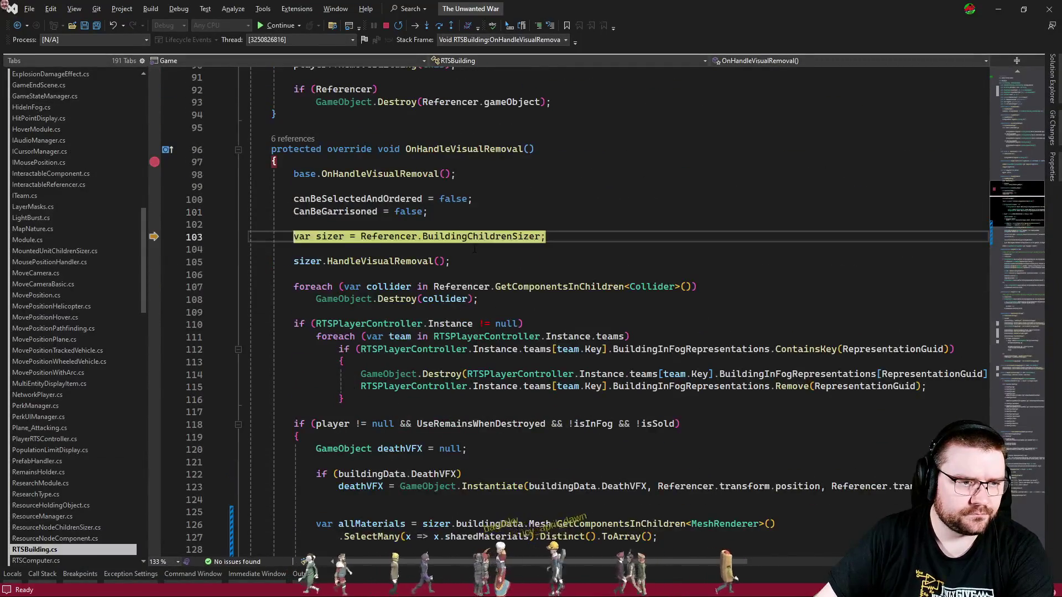
key("F10")
key("F10")
key("F10")
key("F10")
key("F10")
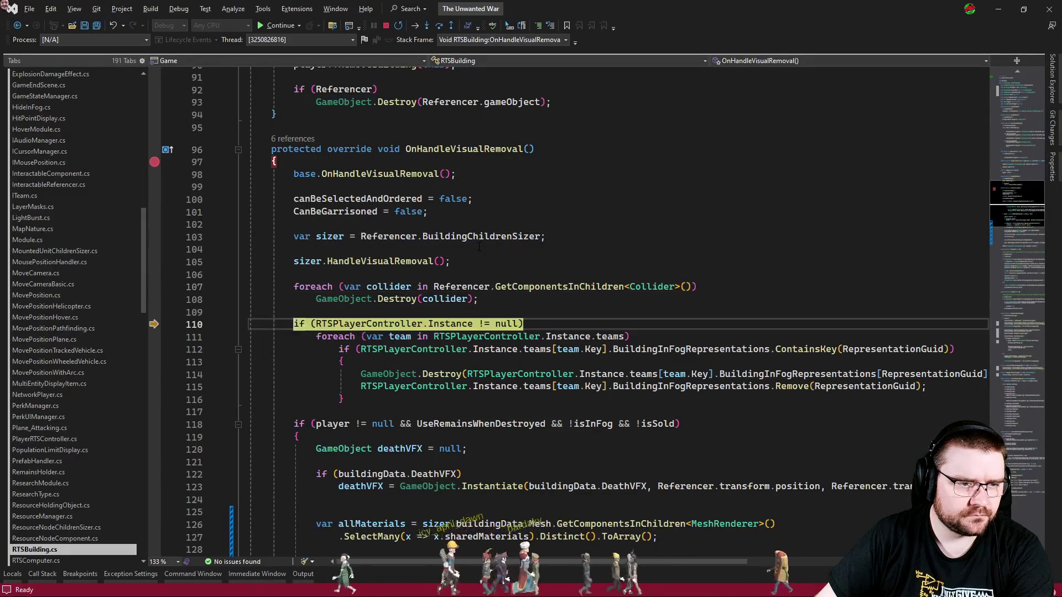
scroll(478, 247, "down", 2)
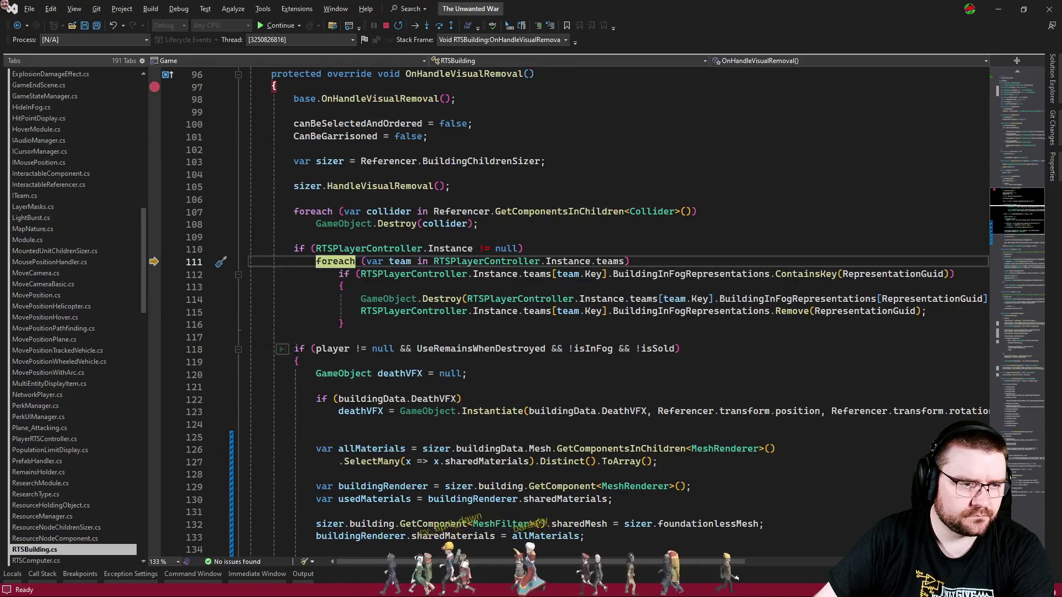
key("F10")
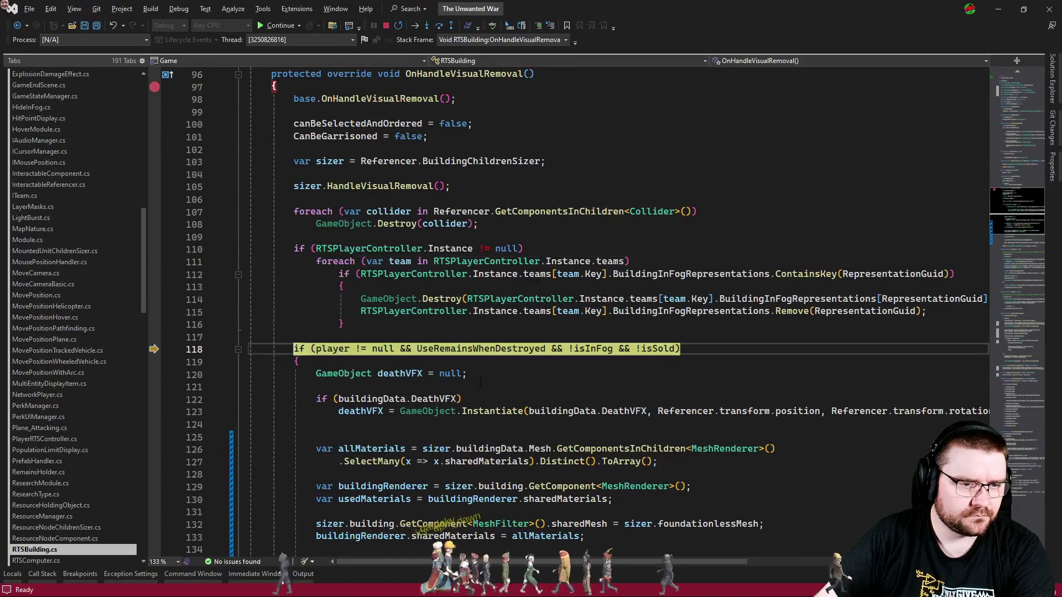
mouse_move(477, 347)
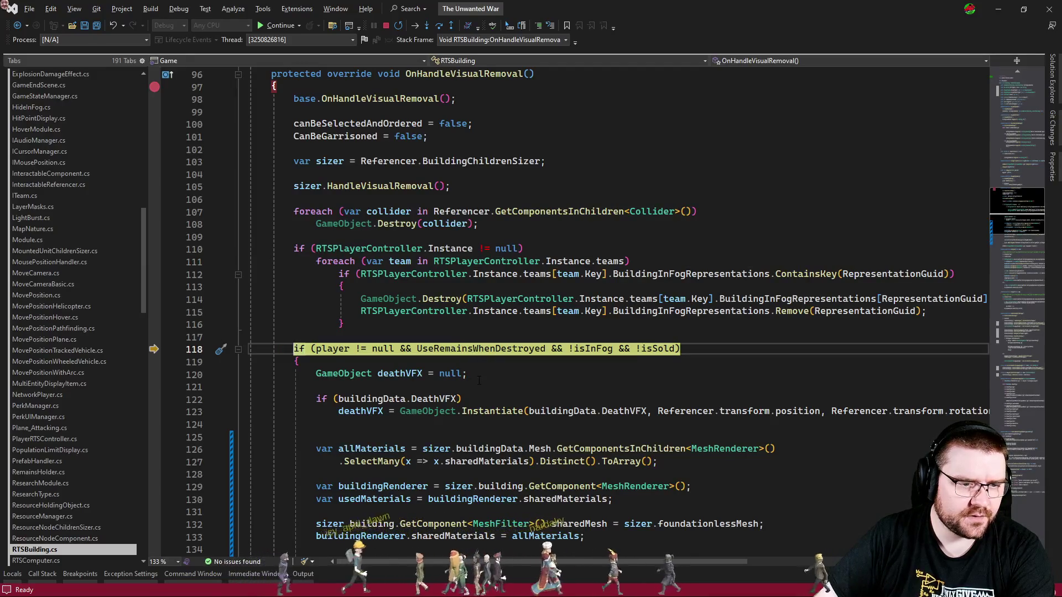
key("F10")
scroll(476, 347, "down", 4)
key("F10")
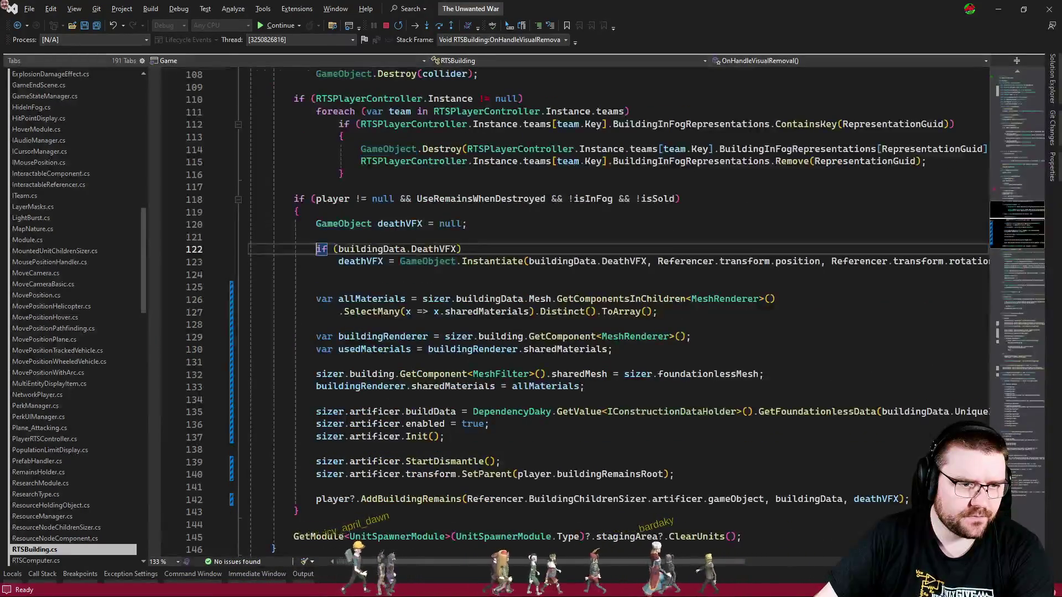
key("F10")
key("F10")
key("F10")
key("F10")
key("F10")
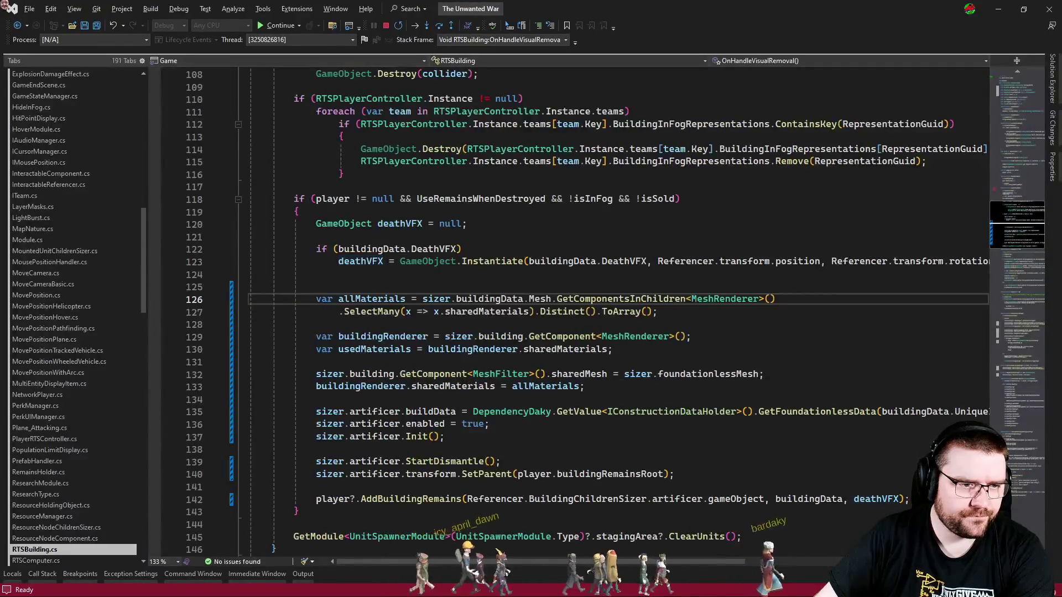
key("F10")
key("F10")
key("F10")
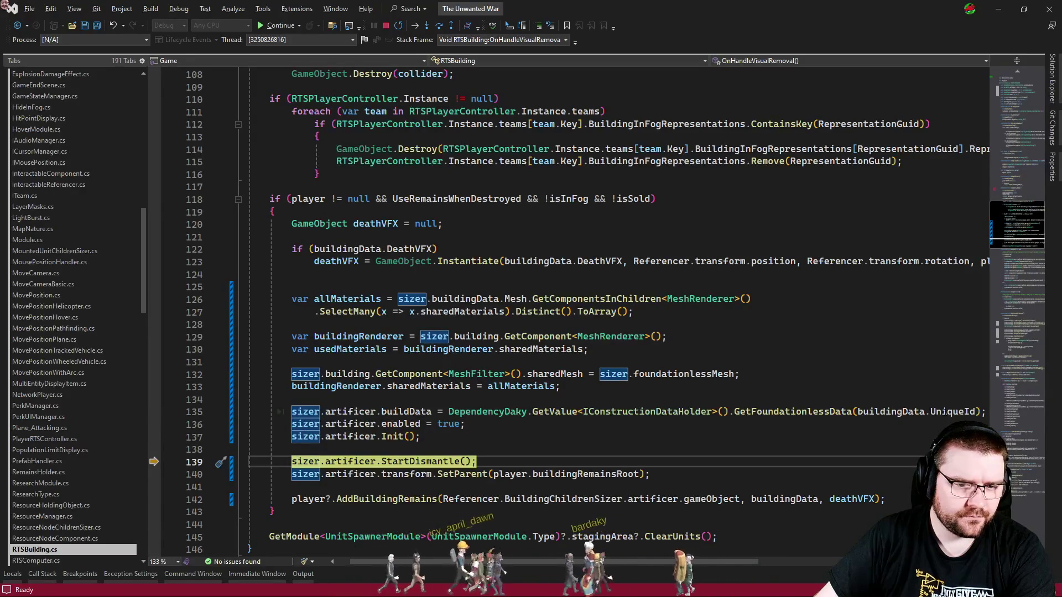
key("F5")
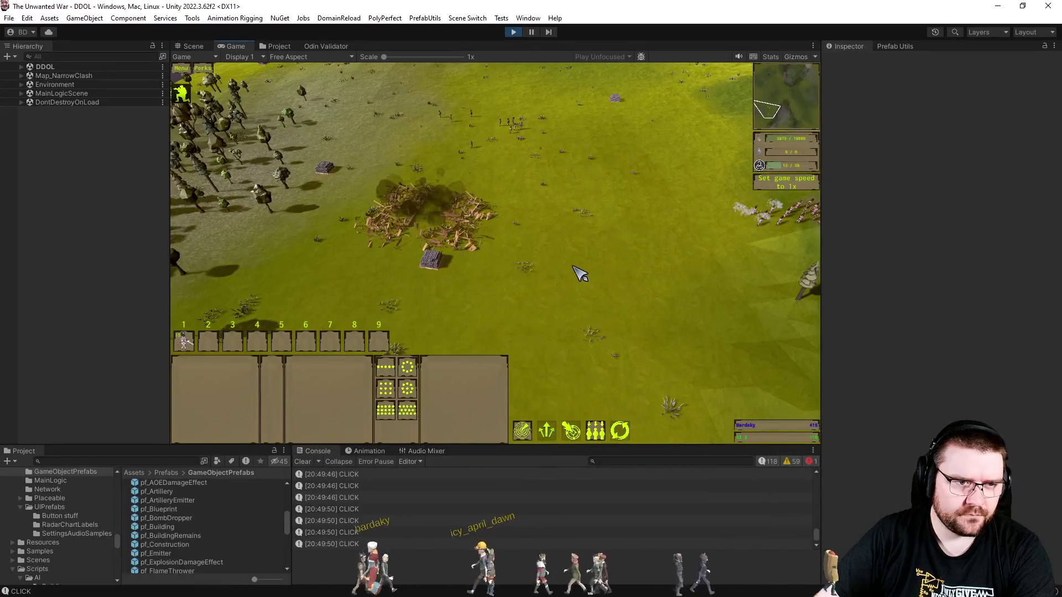
- Pan the game camera across the map to find an intact house and select it
key("w")
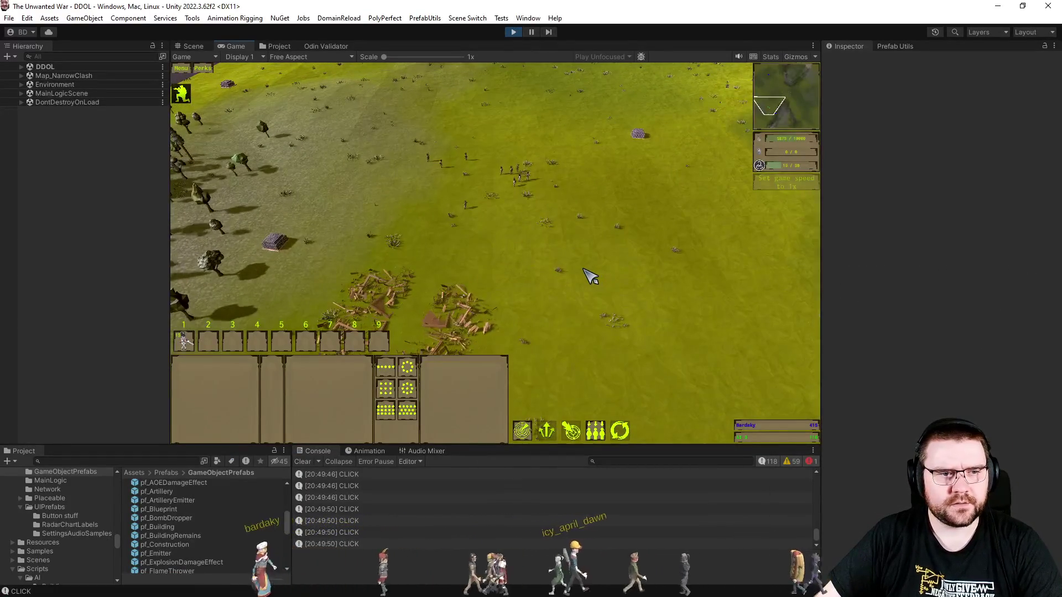
key("w")
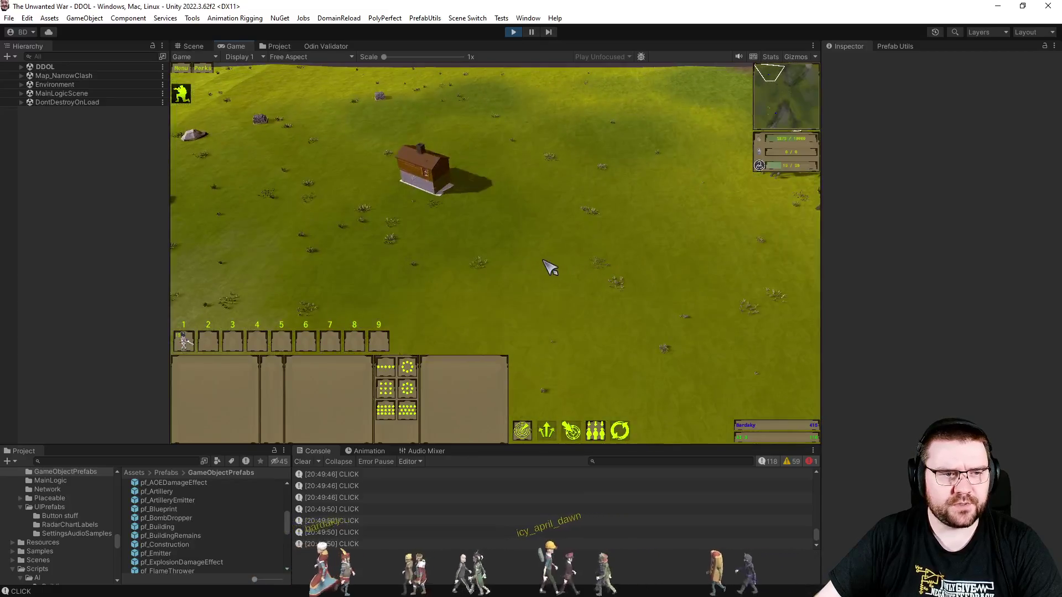
key("s")
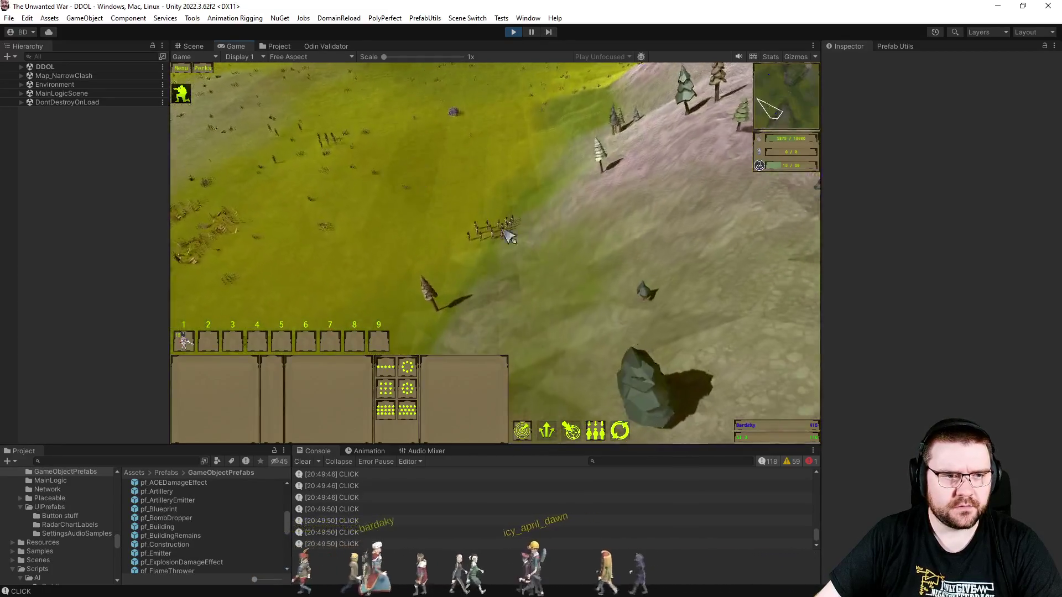
key("w")
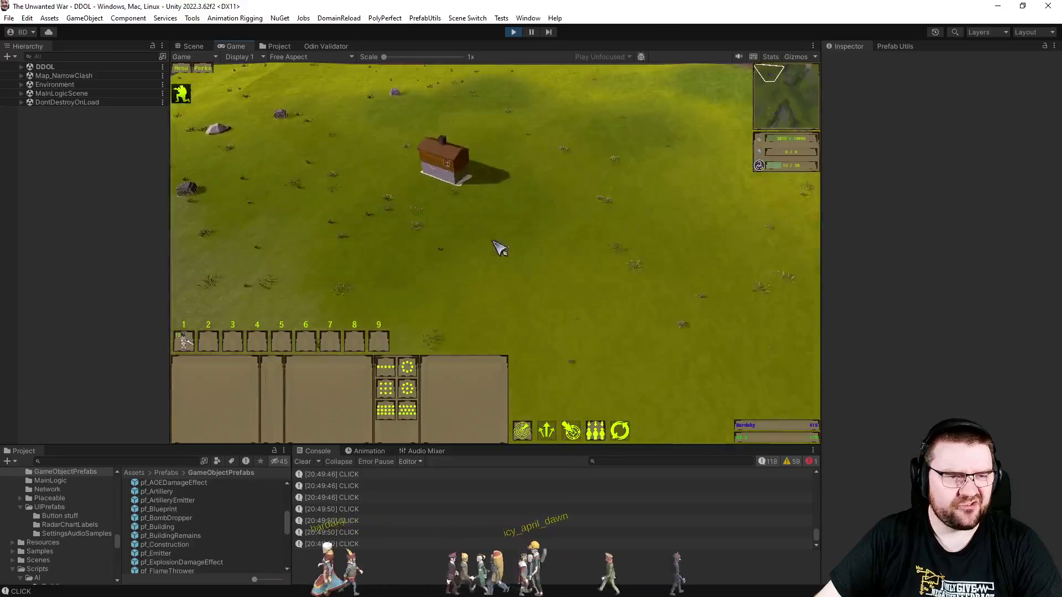
scroll(424, 232, "up", 5)
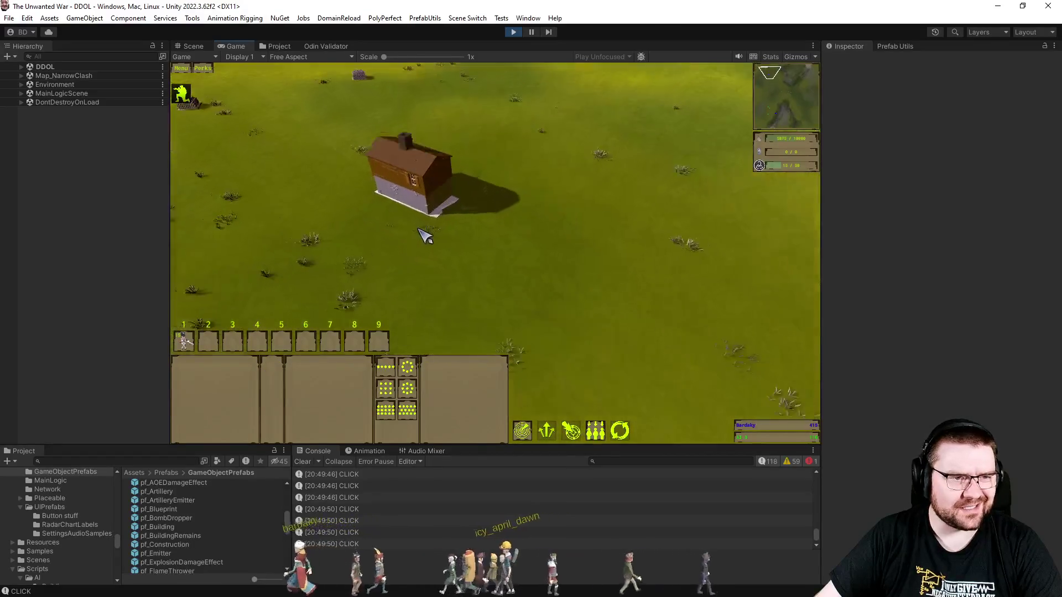
left_click(365, 249)
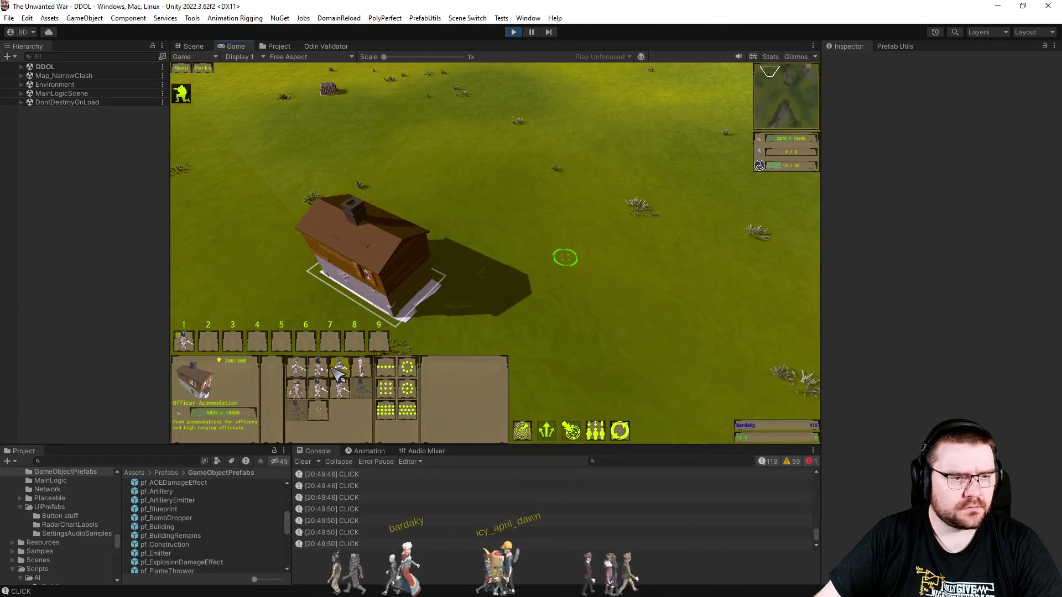
- Select the engineer and place an Officer Accommodation blueprint on open grass
mouse_move(340, 372)
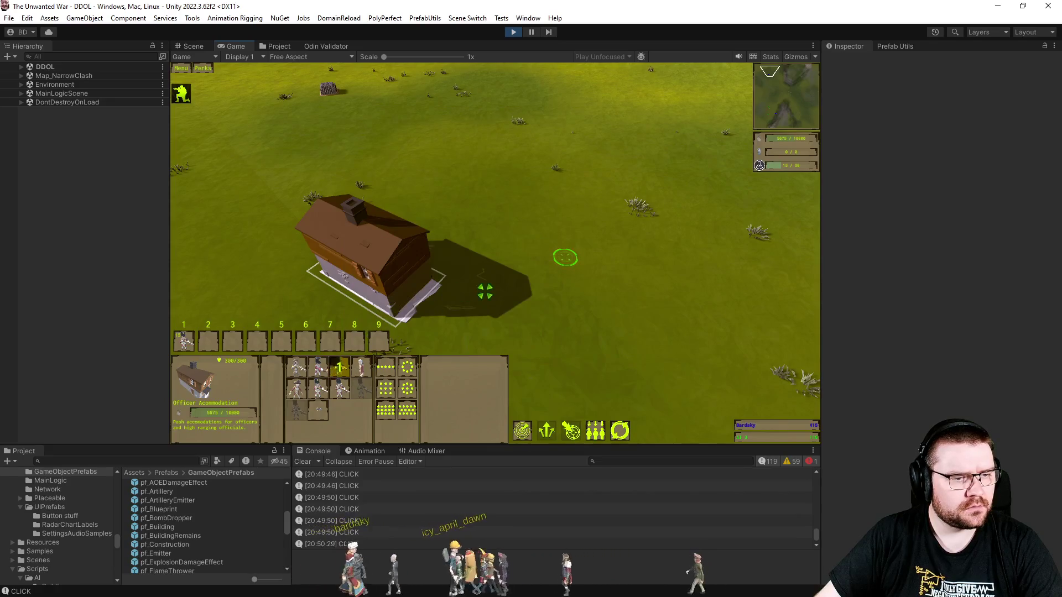
left_click_drag(355, 192, 583, 304)
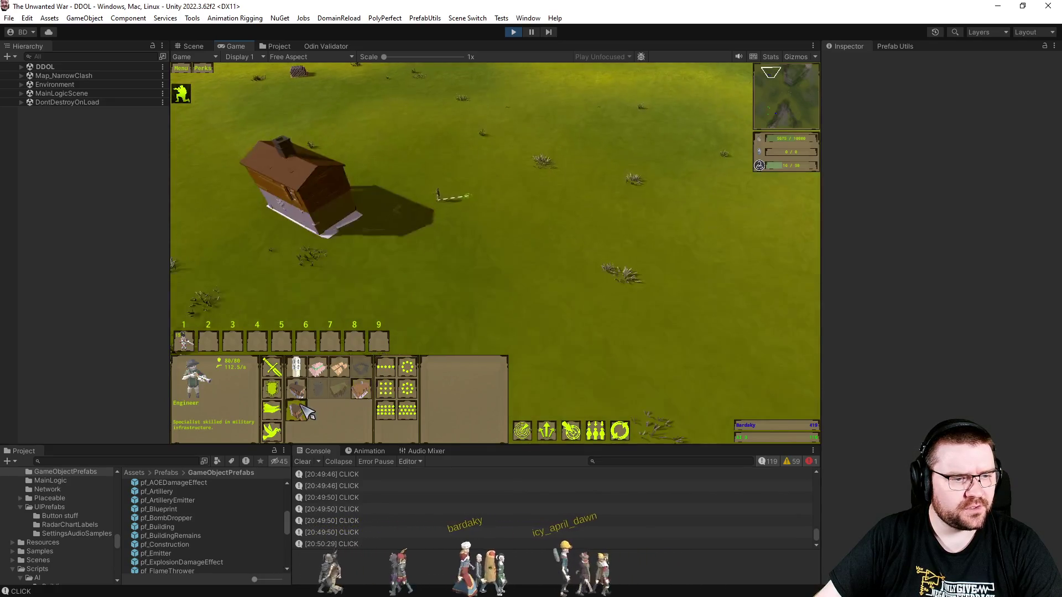
left_click(298, 410)
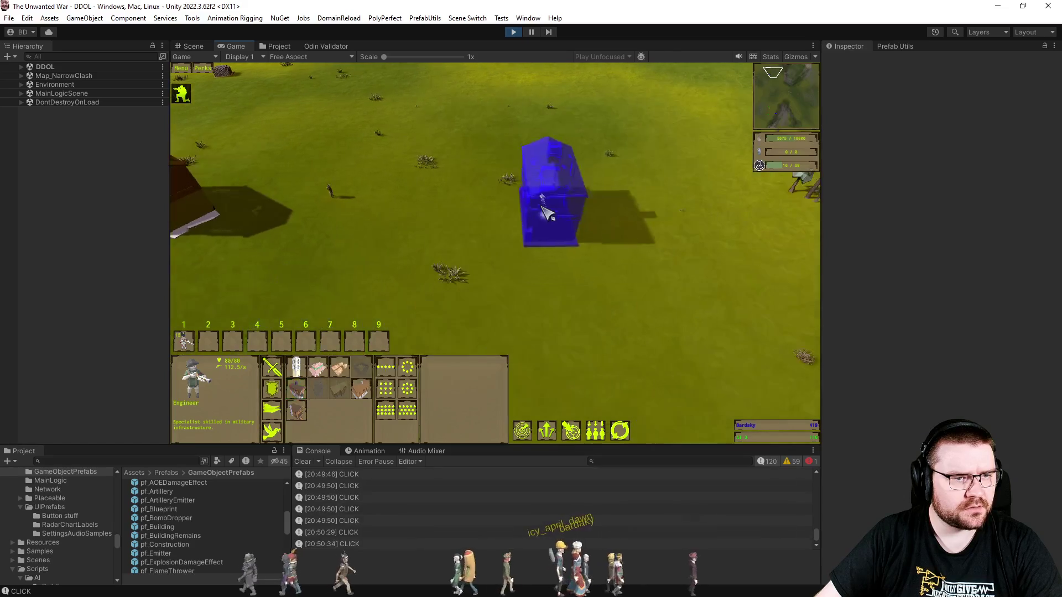
left_click(505, 242)
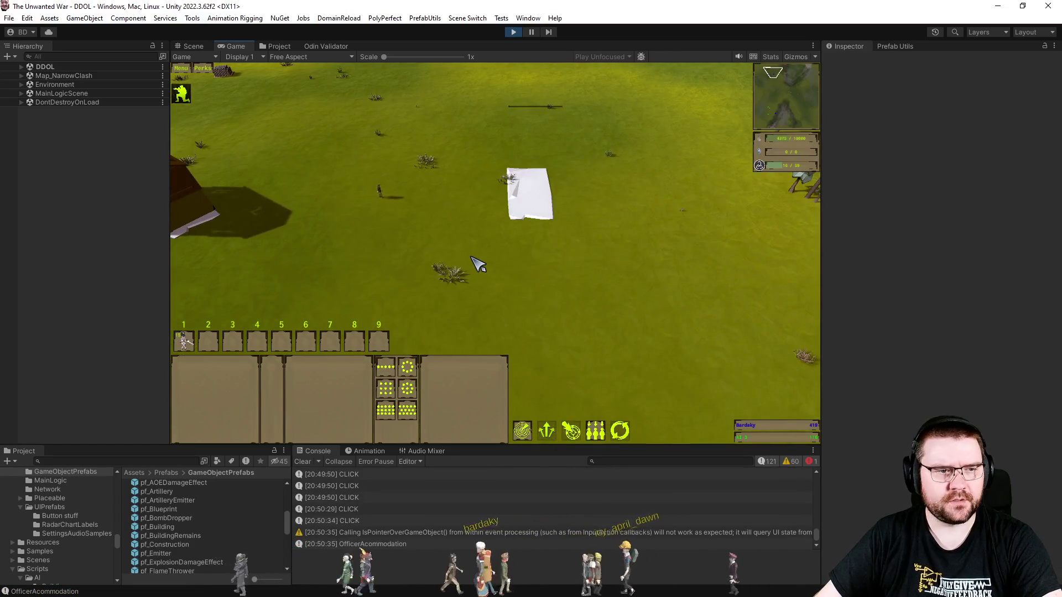
left_click(83, 57)
- Filter the Hierarchy for 'debugui' and tick Are Buttons Enabled on DebugUIManager
type("de")
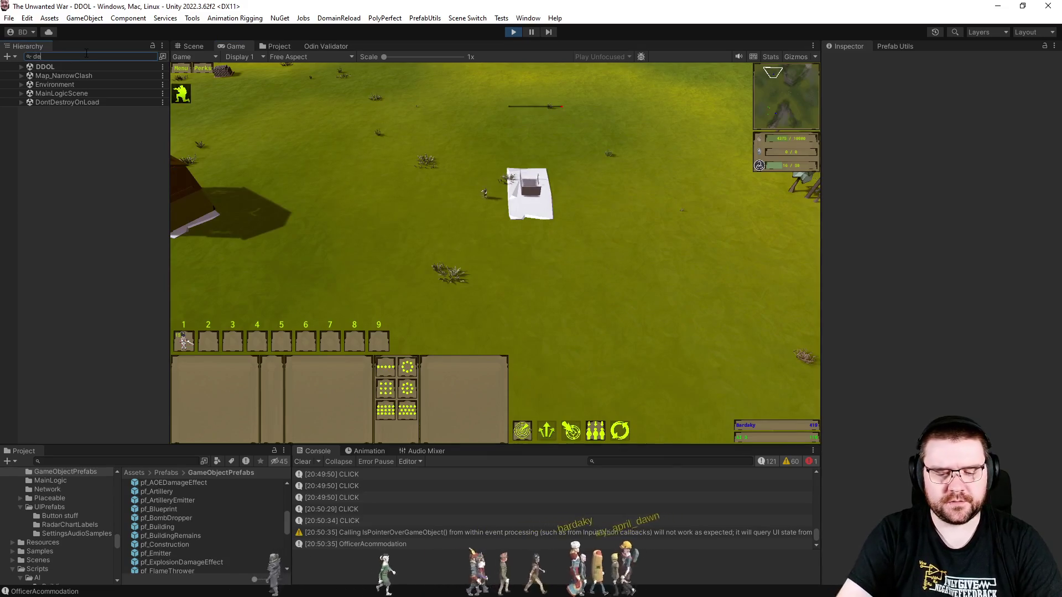
type("bugui")
left_click(72, 69)
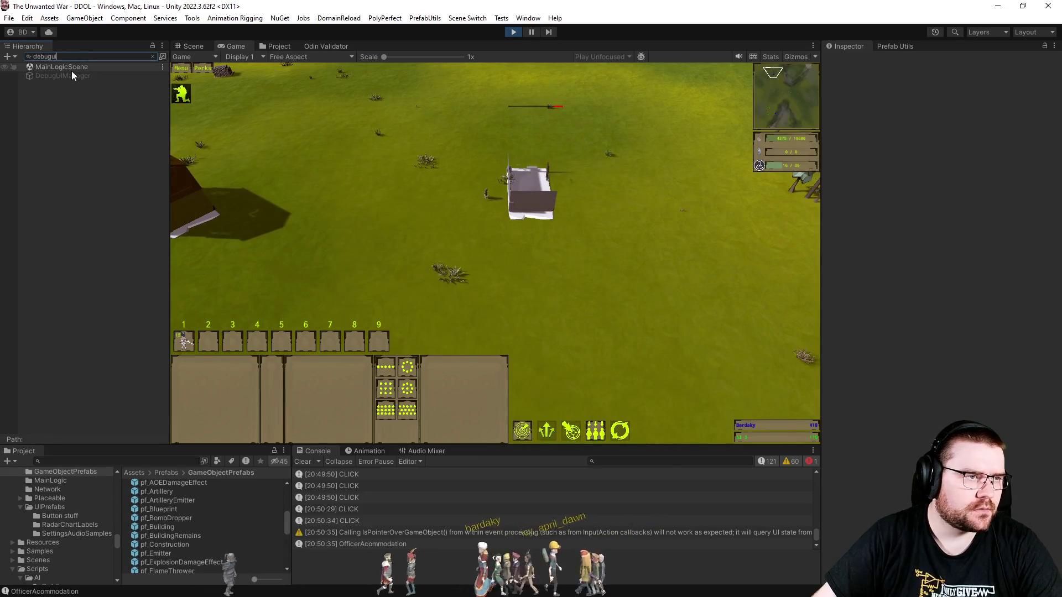
left_click(71, 77)
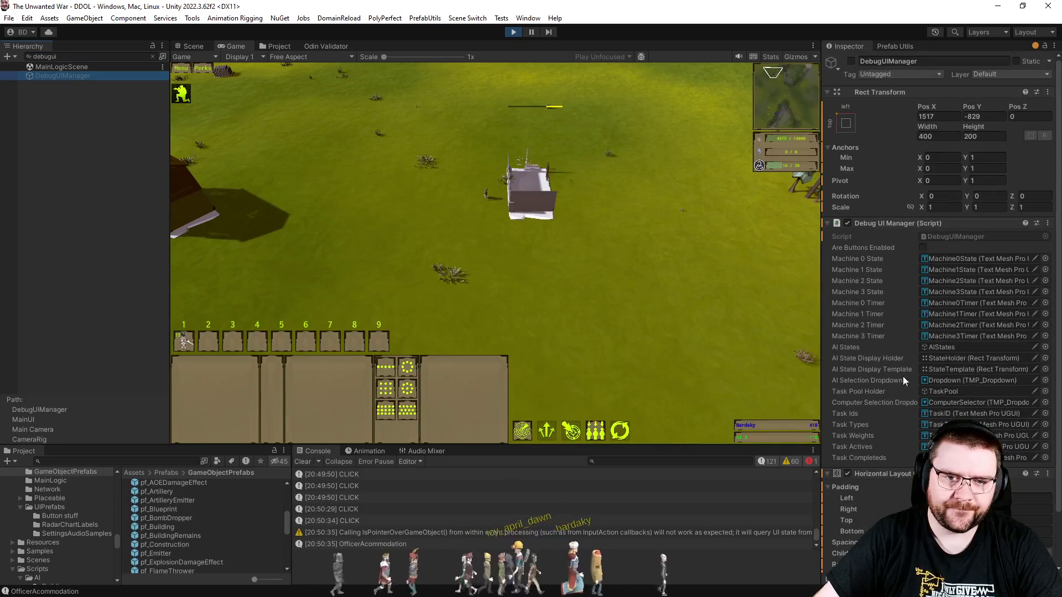
left_click(922, 248)
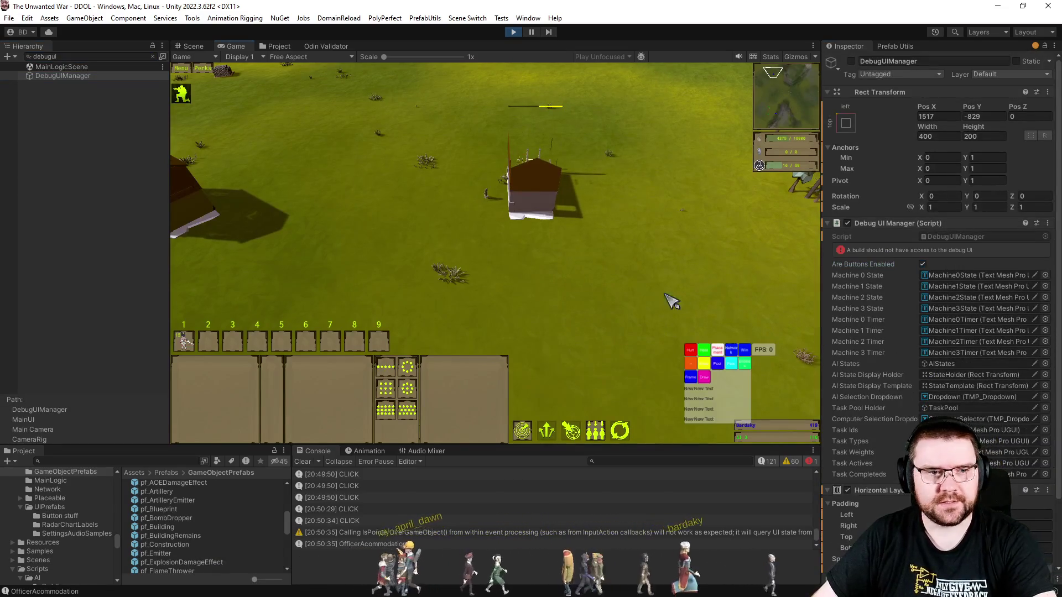
scroll(645, 311, "up", 2)
scroll(531, 344, "up", 3)
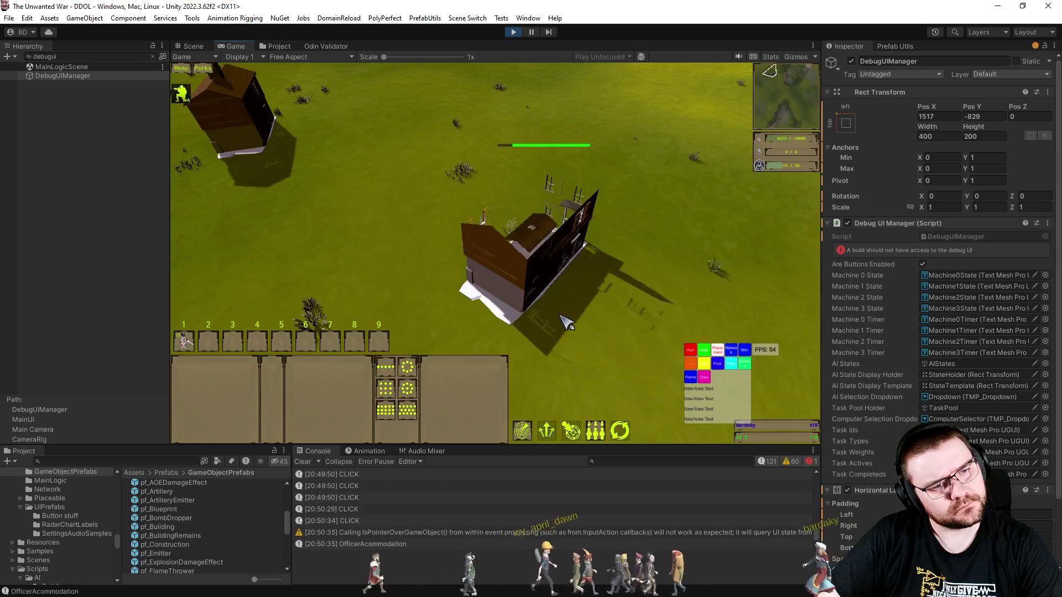
- Select the engineer, then select the Officer Accommodation house in the Game view
left_click_drag(370, 154, 609, 310)
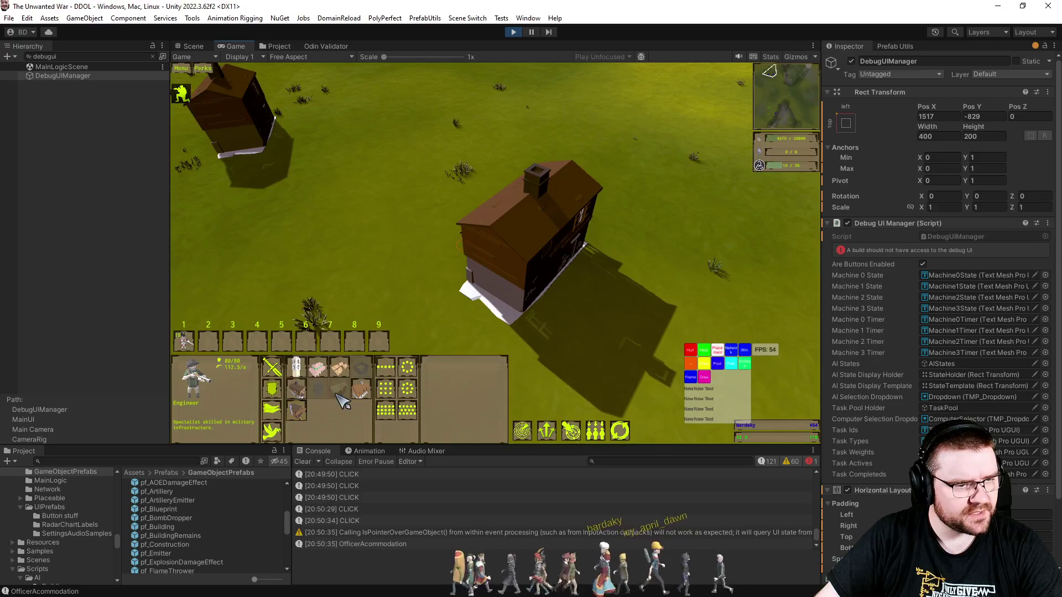
mouse_move(342, 401)
scroll(337, 402, "up", 2)
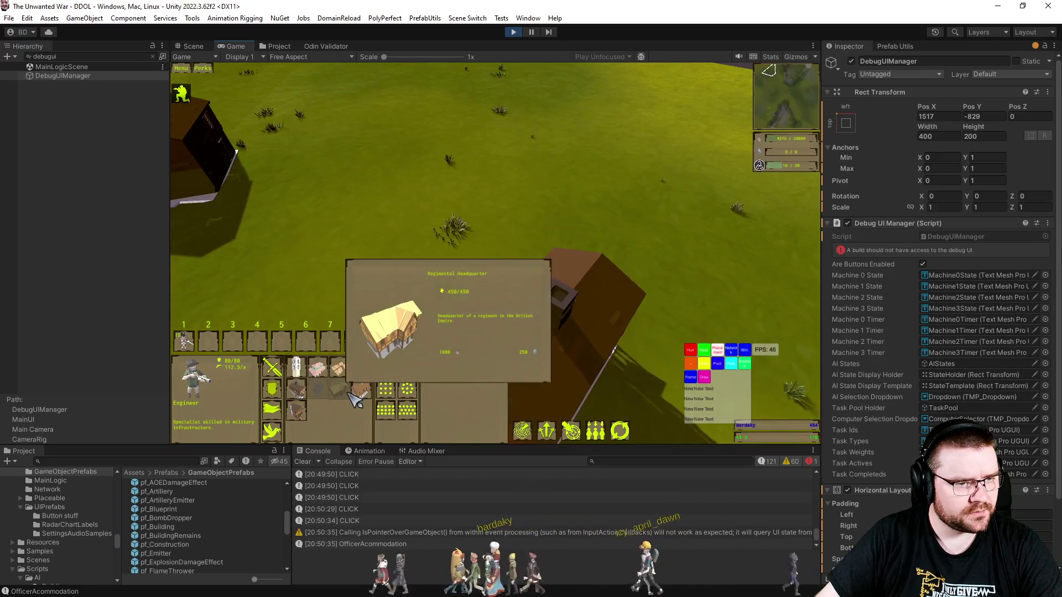
left_click(533, 213)
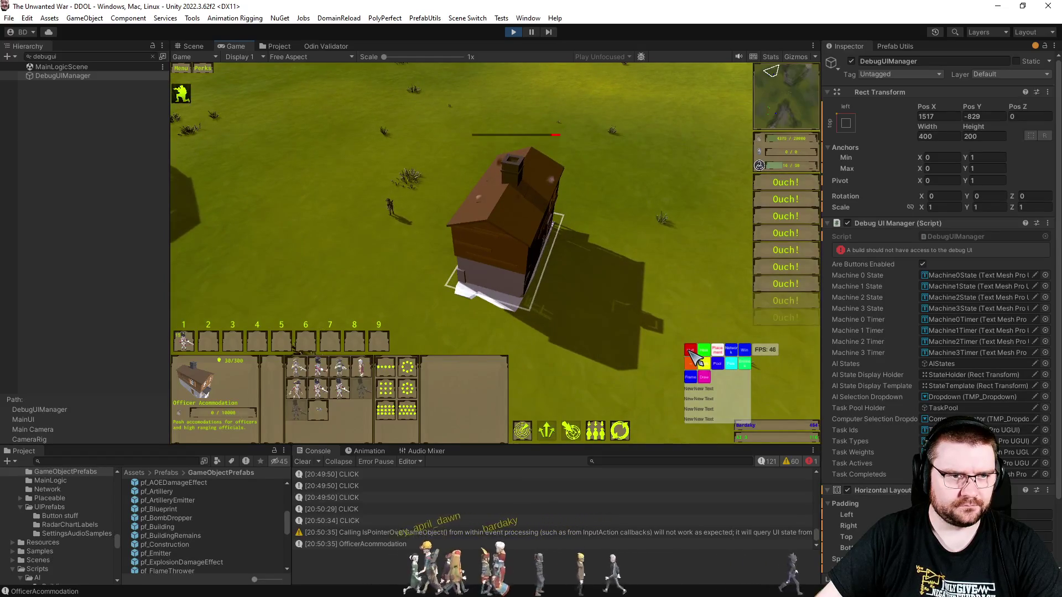
- Resume with F5 so the house collapses into debris, then clear the Hierarchy search filter
key("F5")
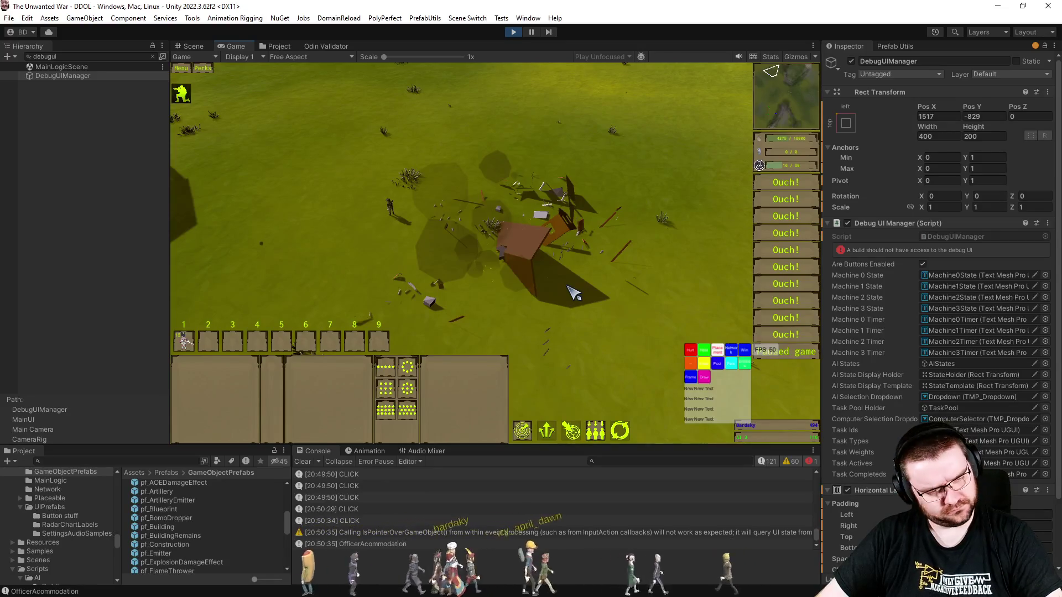
key("a")
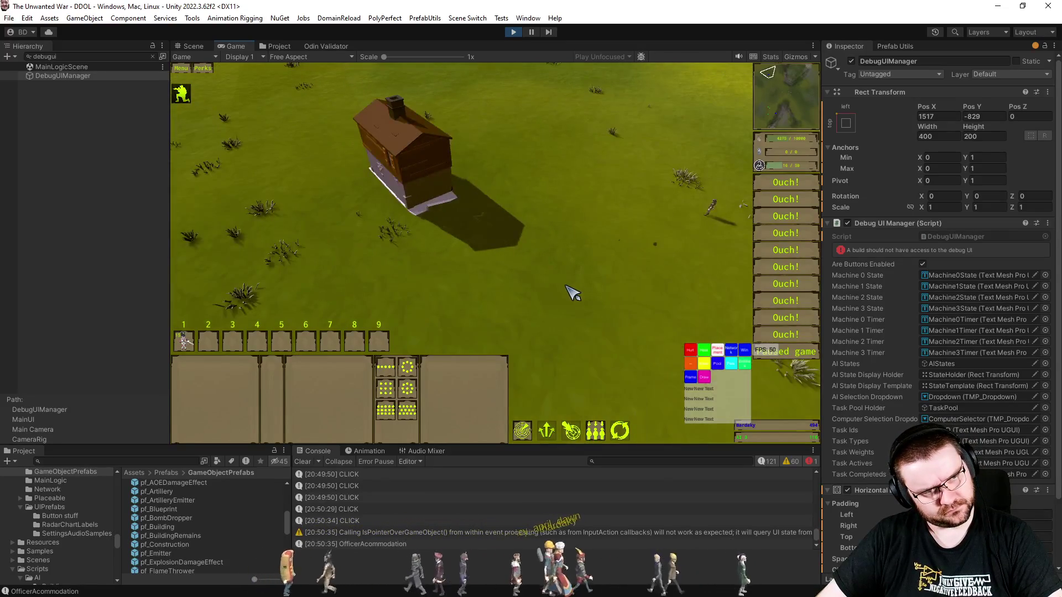
left_click(153, 56)
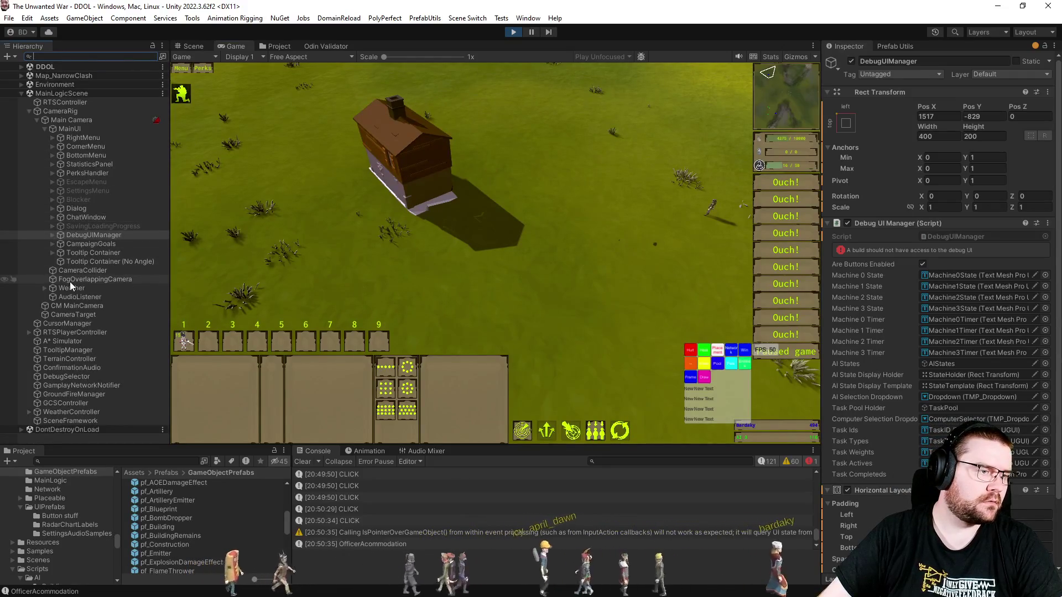
- In the Scene view, select the intact house's Building object and review its Artificer component
key("ctrl+1")
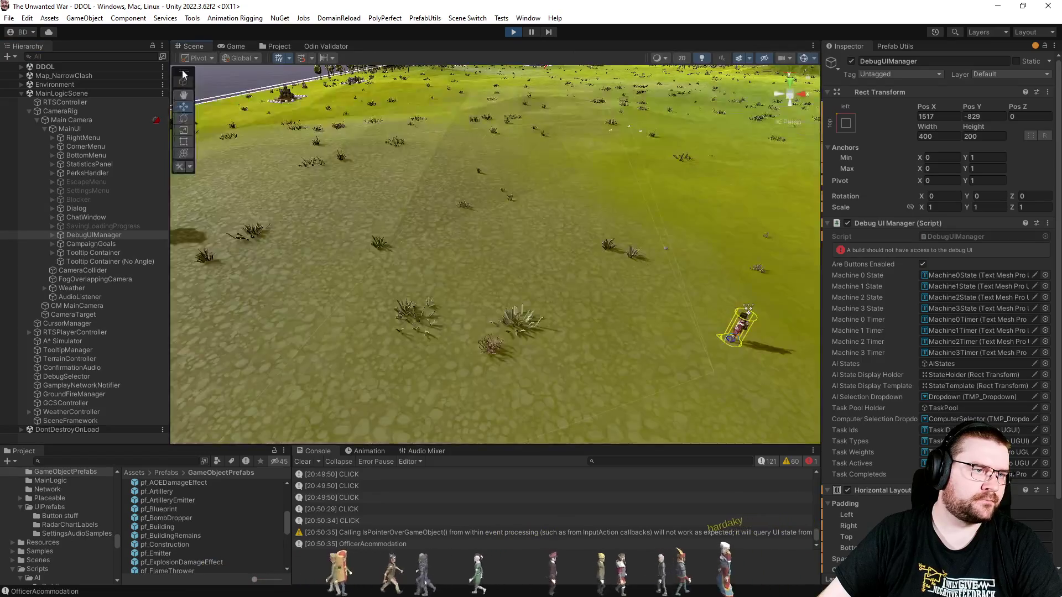
mouse_move(379, 275)
left_mouse_down()
mouse_move(478, 159)
mouse_move(580, 135)
mouse_move(611, 173)
left_mouse_up()
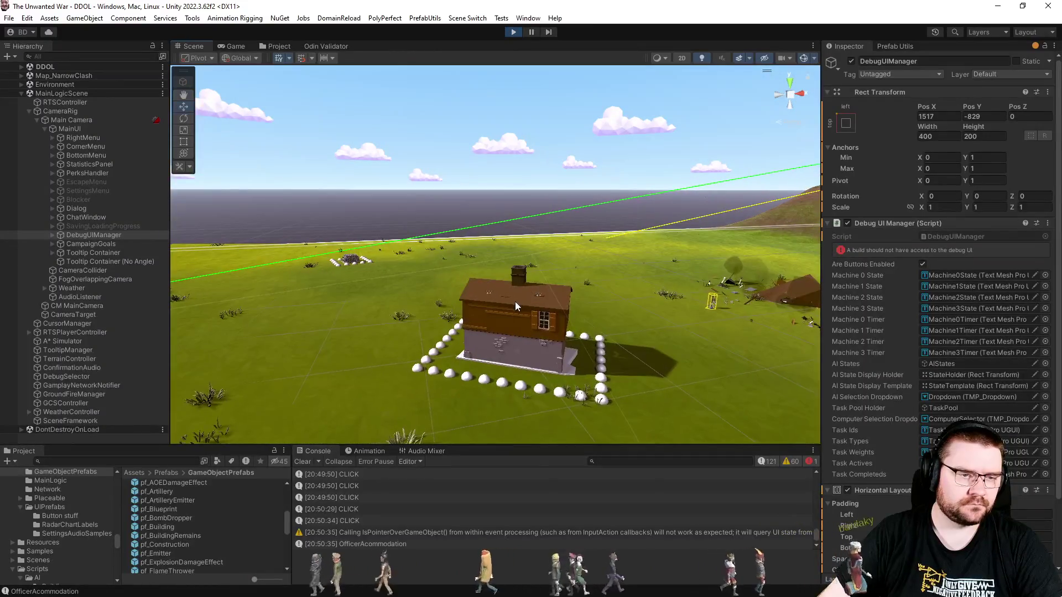
left_click(516, 301)
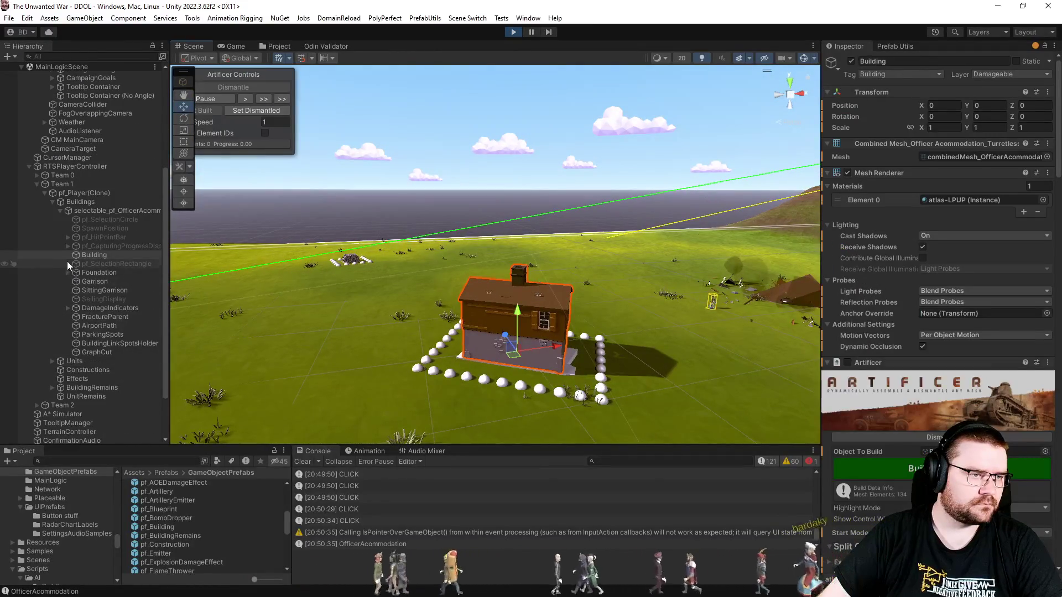
scroll(858, 277, "down", 5)
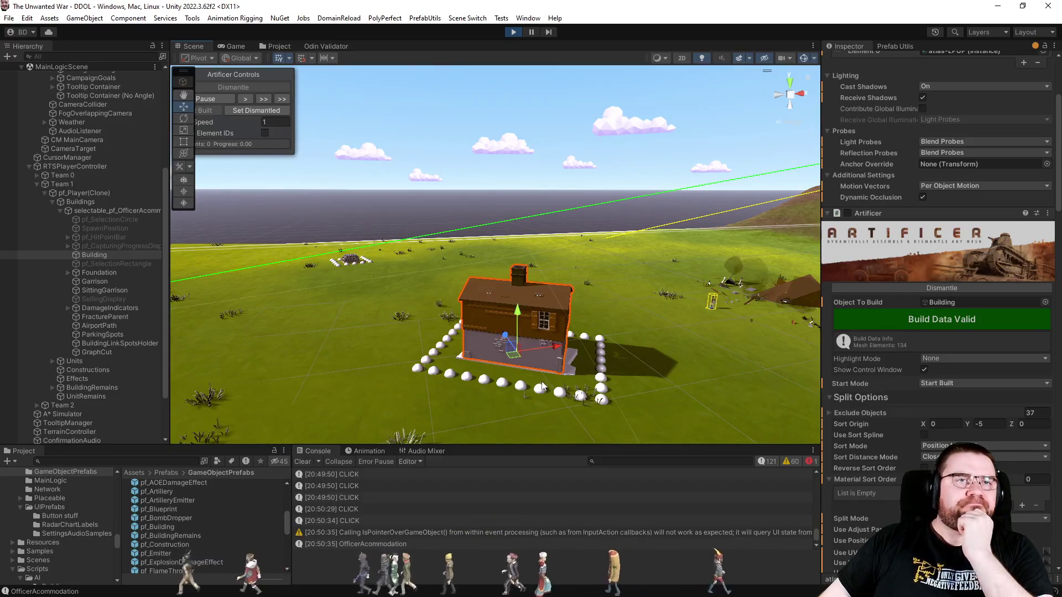
left_click(243, 49)
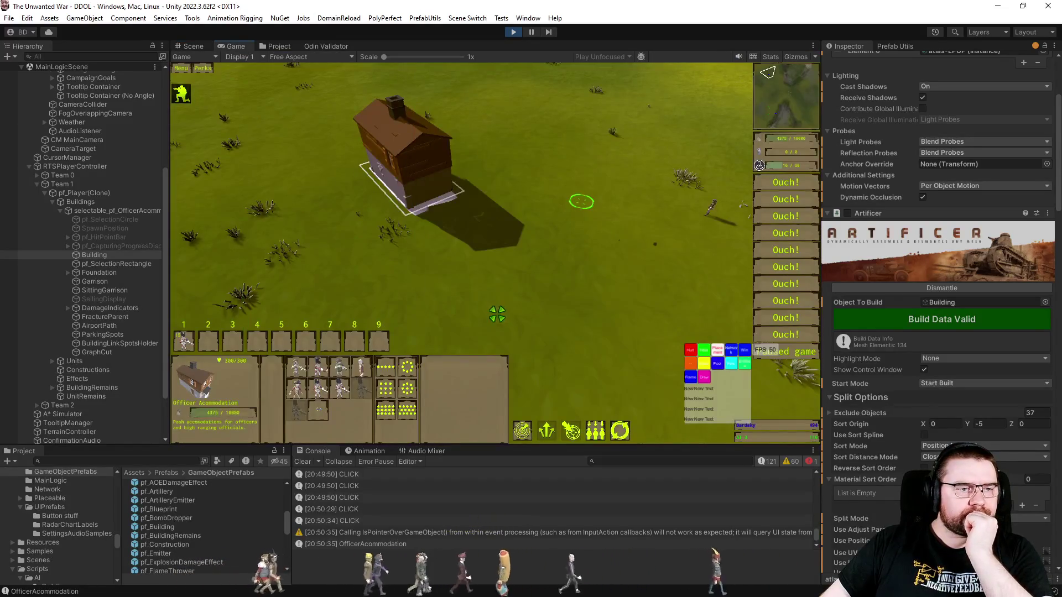
- Select the engineer and place a Sergeant Major Hut construction on the ground
left_click(502, 285)
left_click_drag(581, 161, 713, 246)
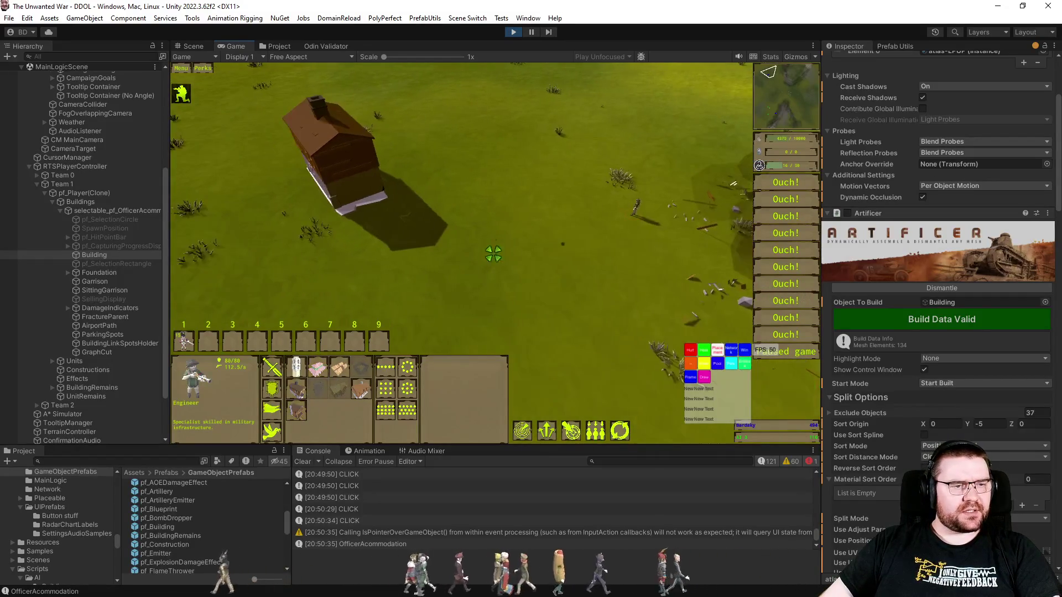
left_click(524, 253)
left_click(518, 303)
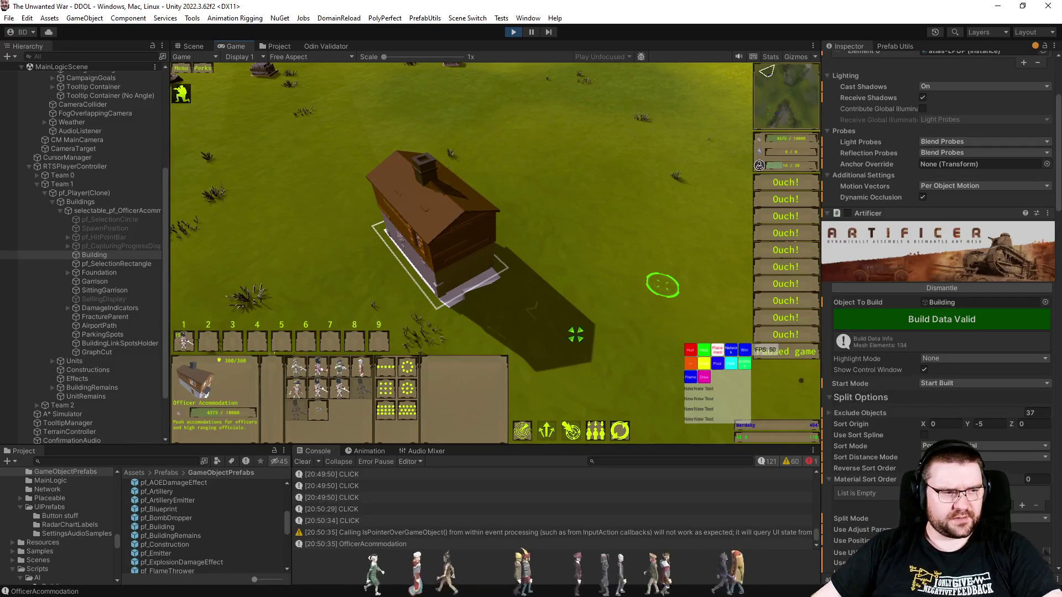
left_click(576, 367)
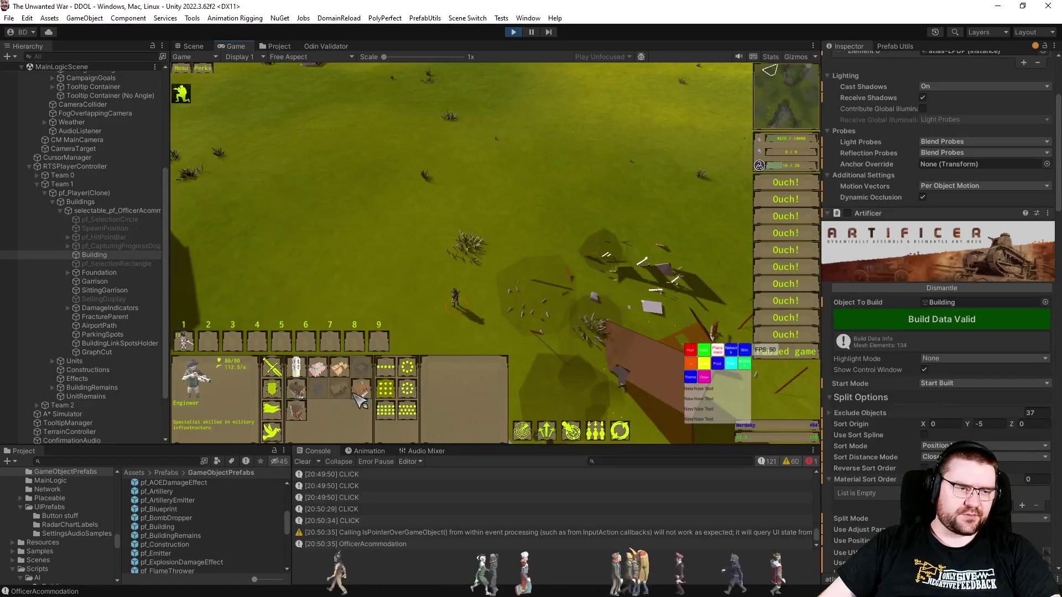
left_click(303, 416)
left_click(556, 209)
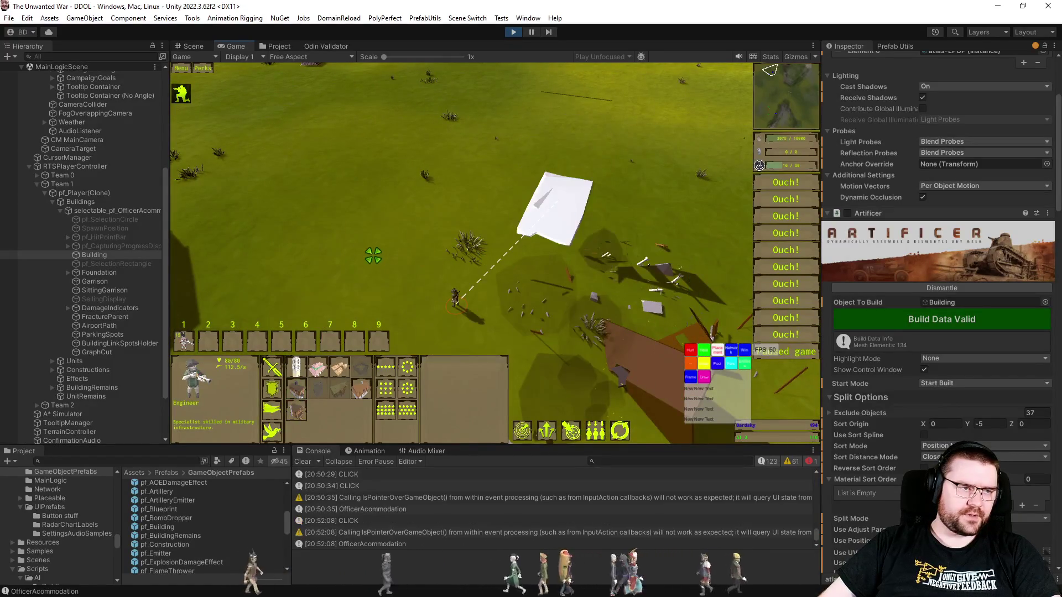
- Expand Constructions in the Hierarchy and inspect the new hut's Building object
left_click(51, 376)
left_click(52, 370)
left_click(60, 379)
left_click(67, 396)
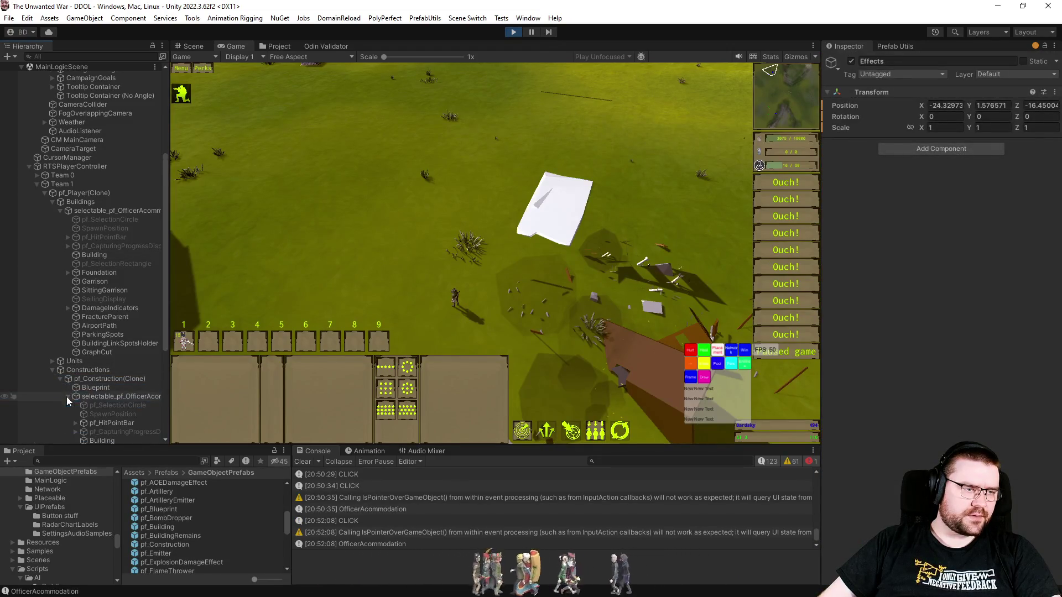
left_click(100, 308)
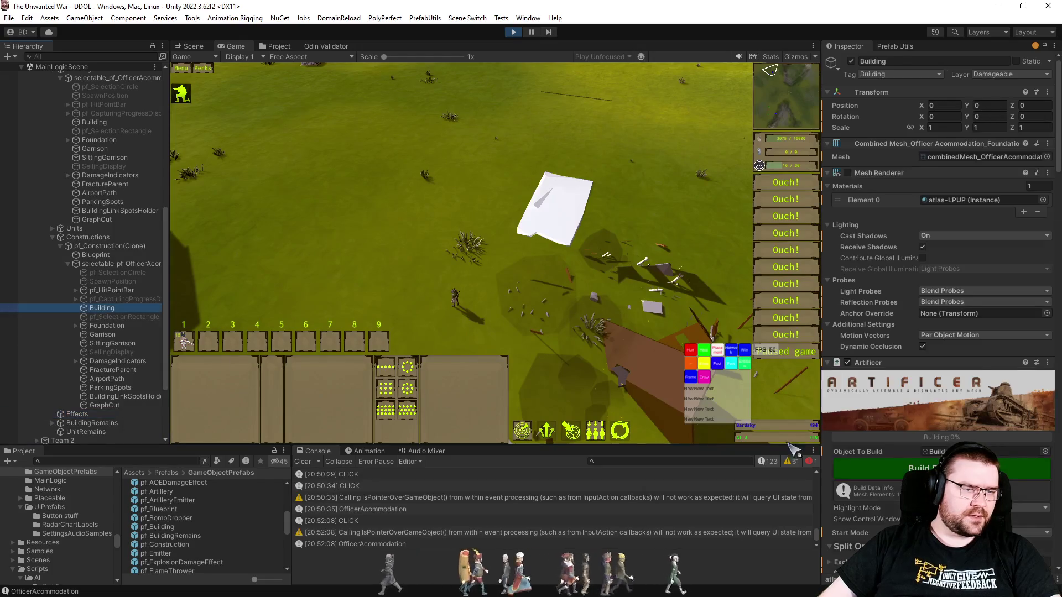
scroll(877, 451, "down", 5)
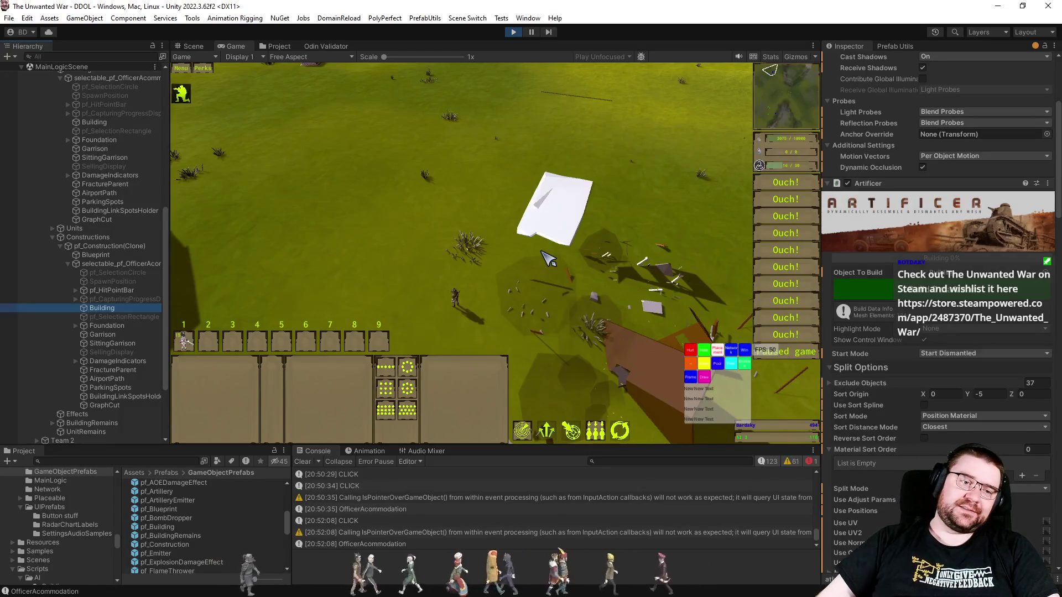
- Select the brown Officer Accommodation house and destroy it to hit the breakpoint
key("a")
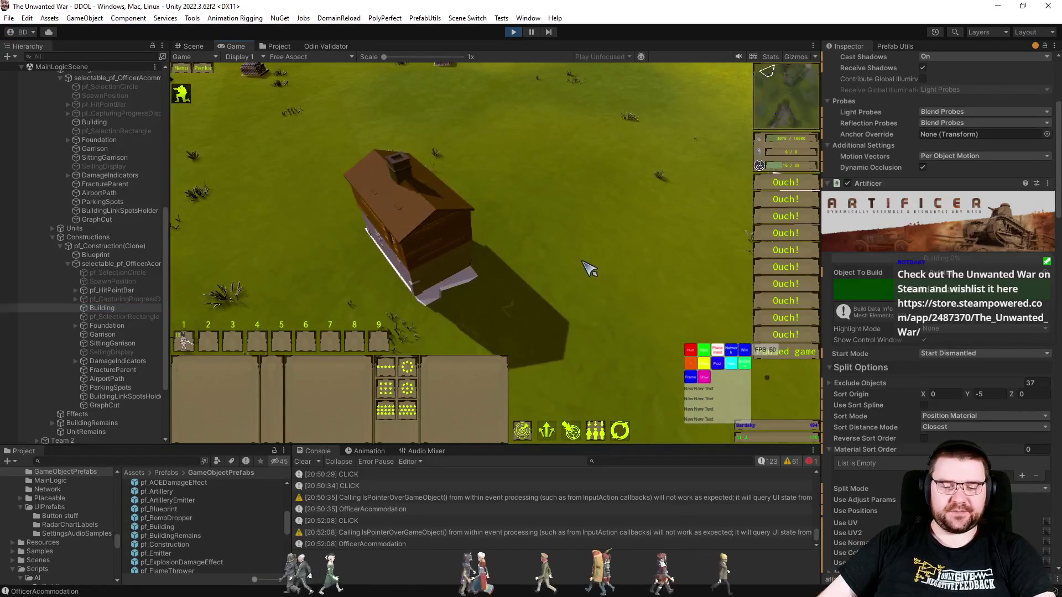
left_click(429, 260)
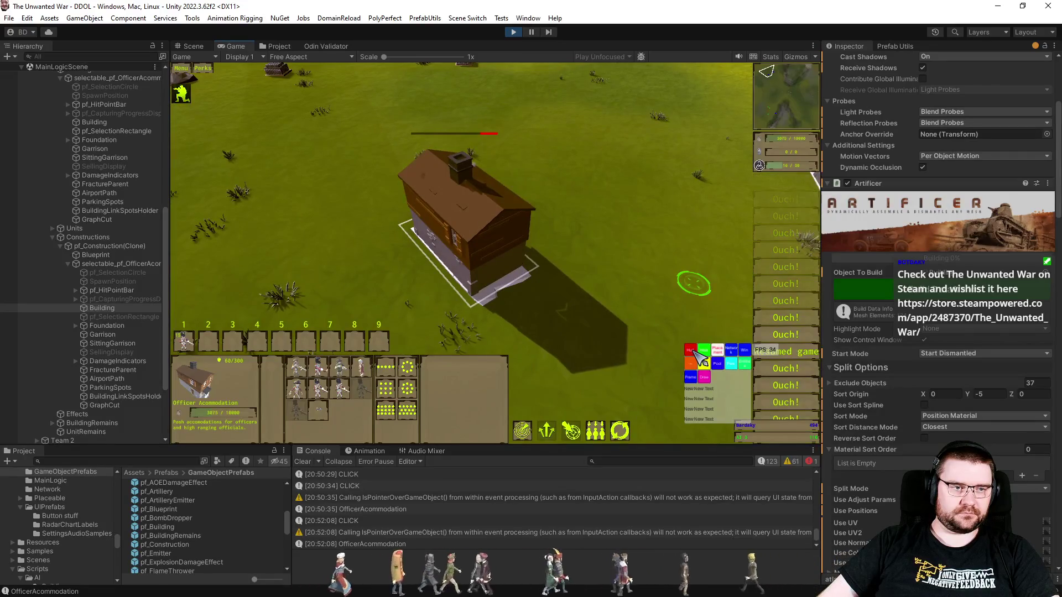
key("alt+Tab")
key("alt+Tab")
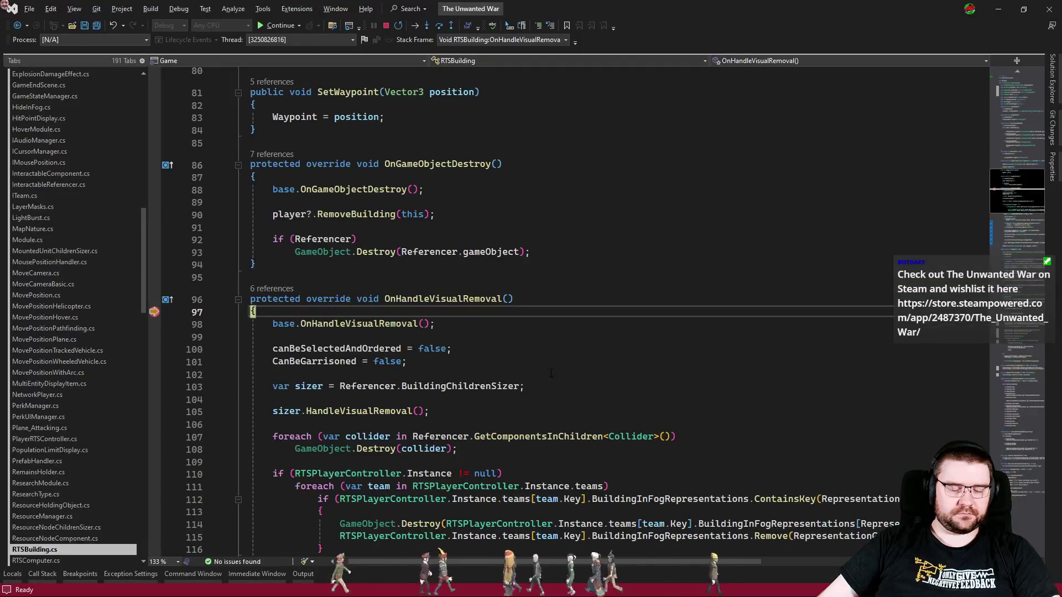
- Step with F10 through the remains and material setup to sizer.artificer.Init(), then resume
scroll(282, 383, "down", 6)
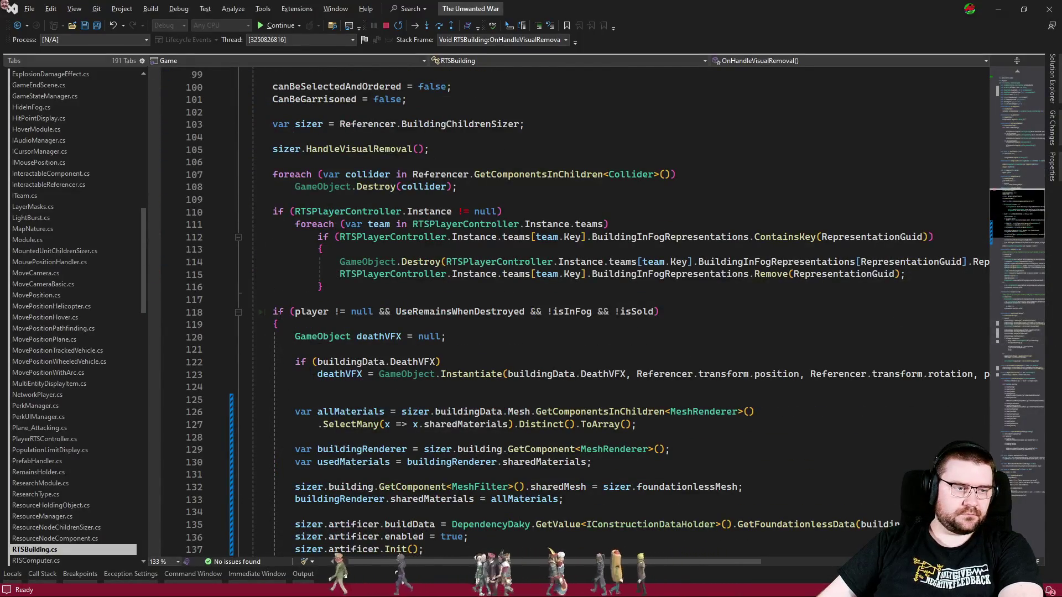
key("F10")
key("F10")
key("F10")
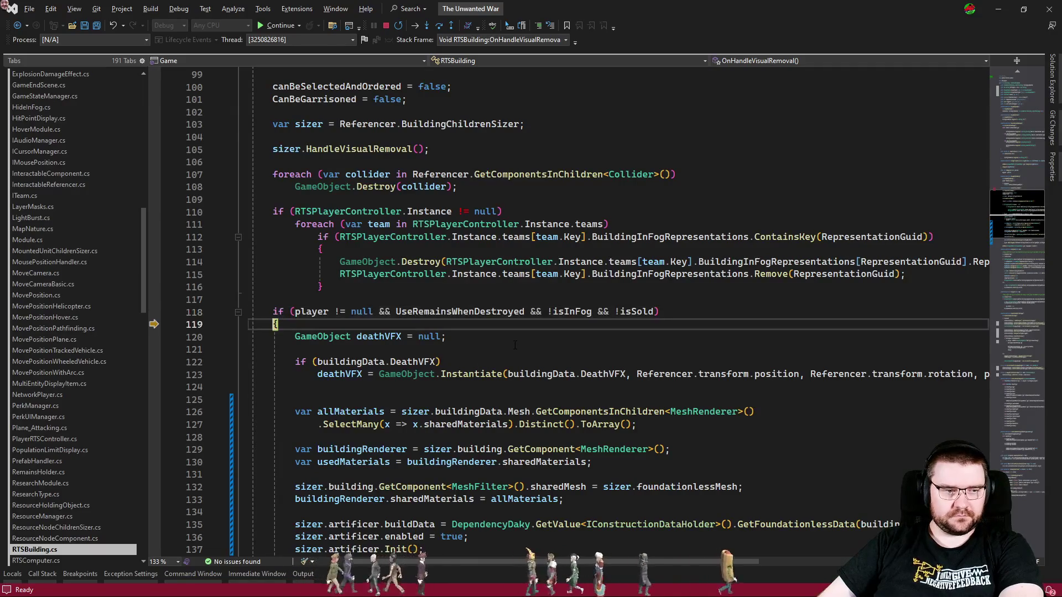
key("F10")
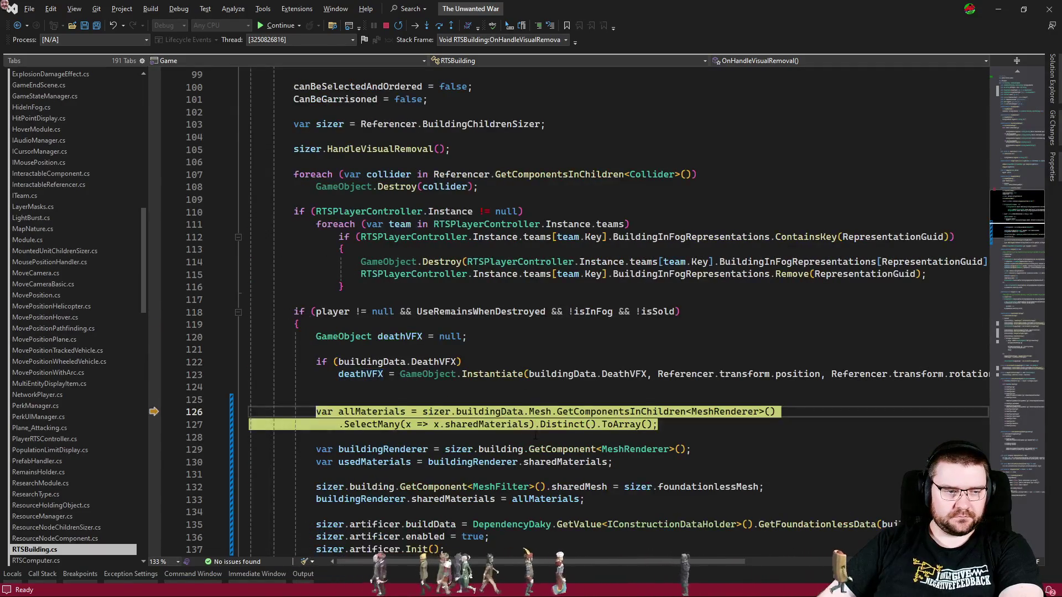
key("F10")
key("F10")
key("F10")
key("F10")
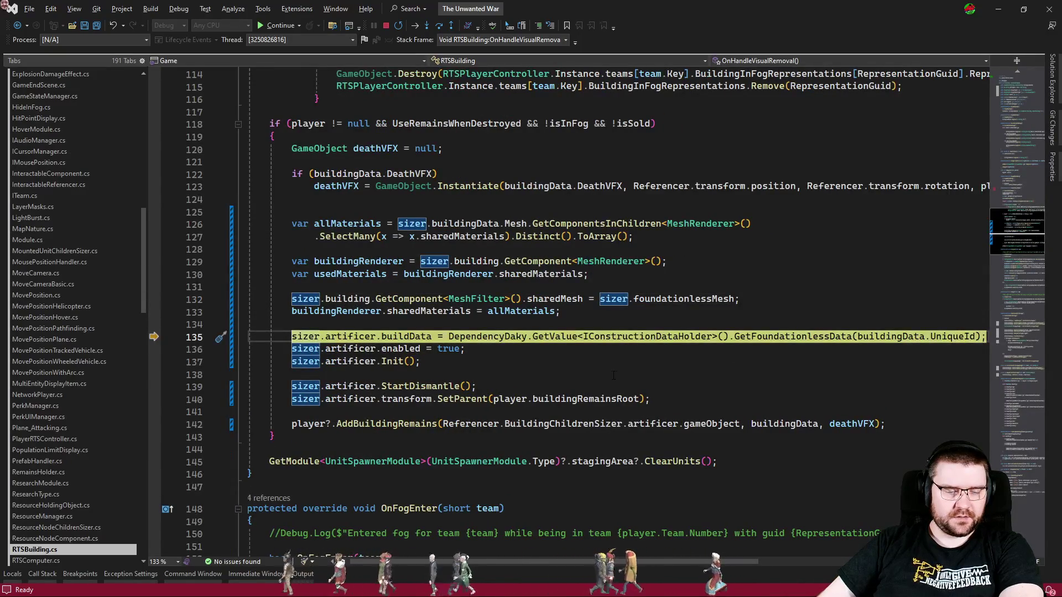
key("F10")
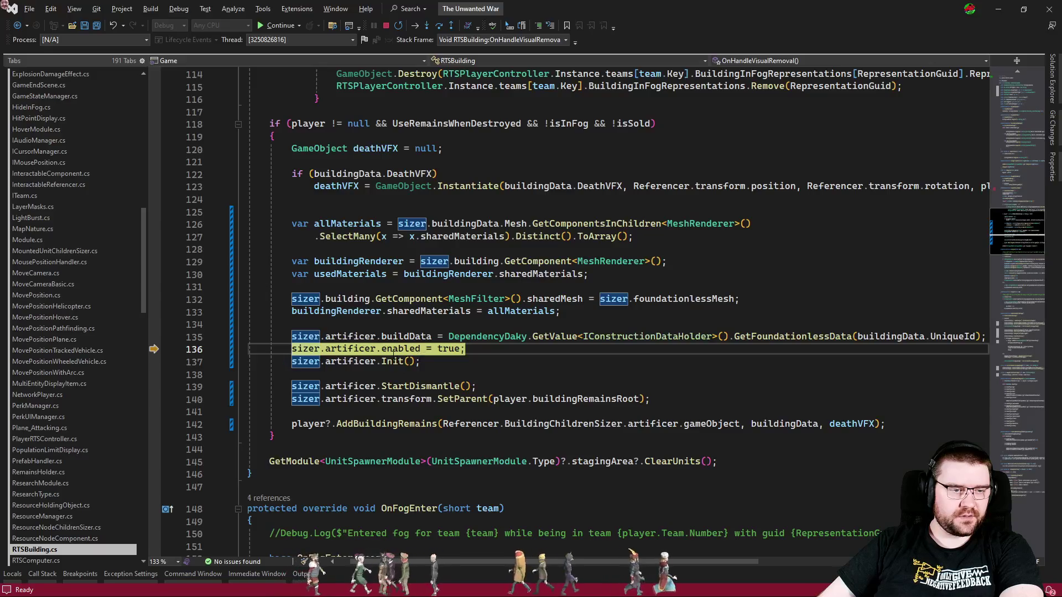
key("F10")
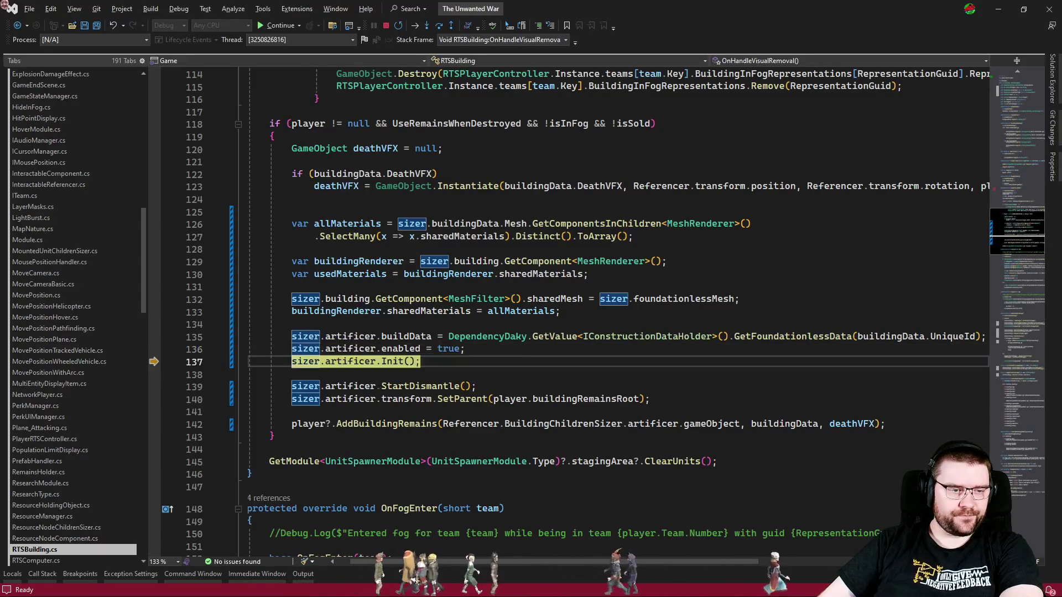
key("alt+Tab")
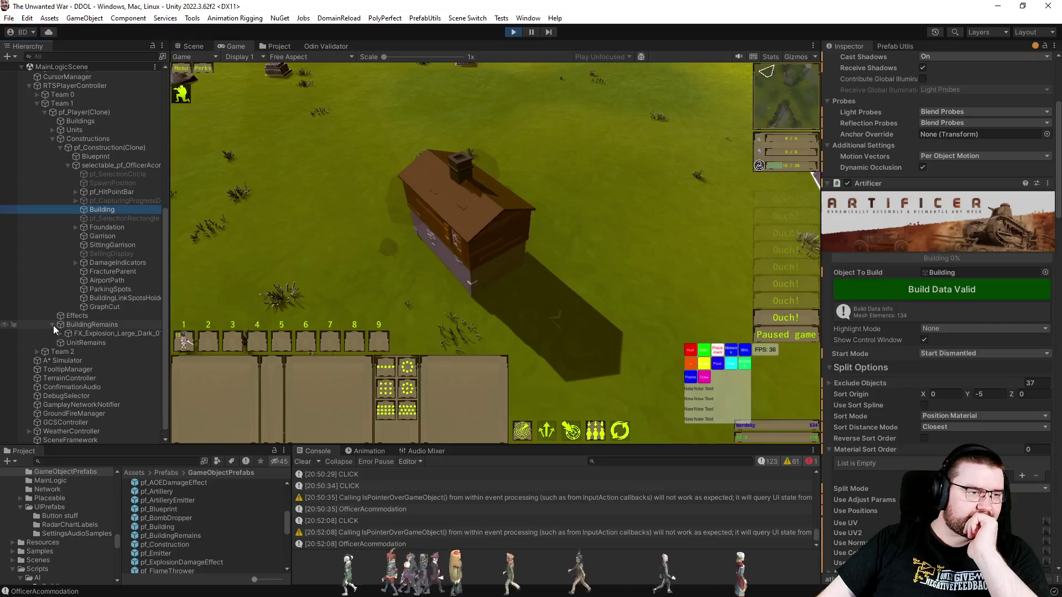
left_click(75, 359)
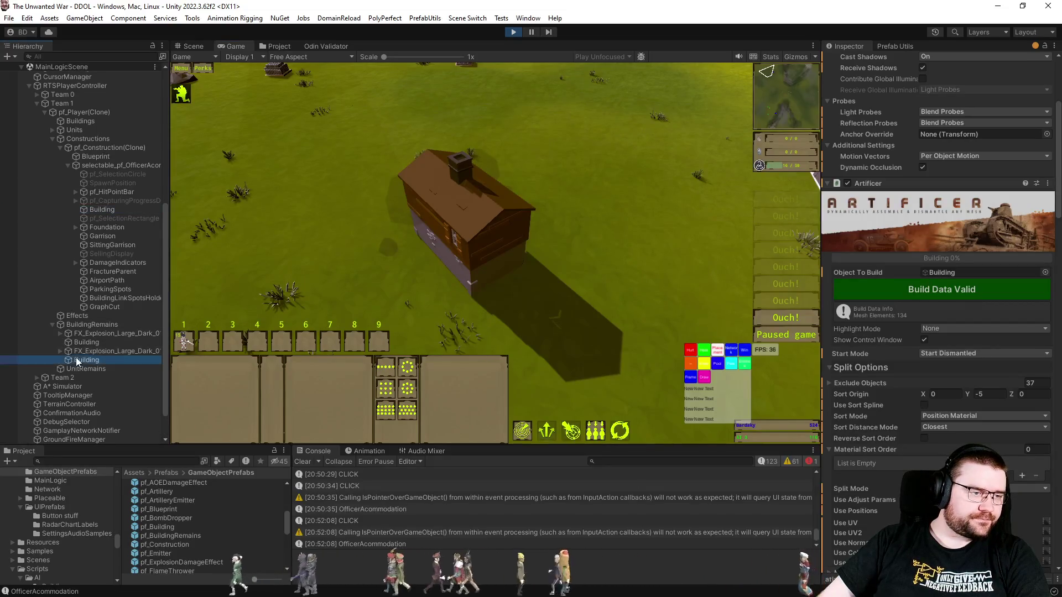
left_click(82, 343)
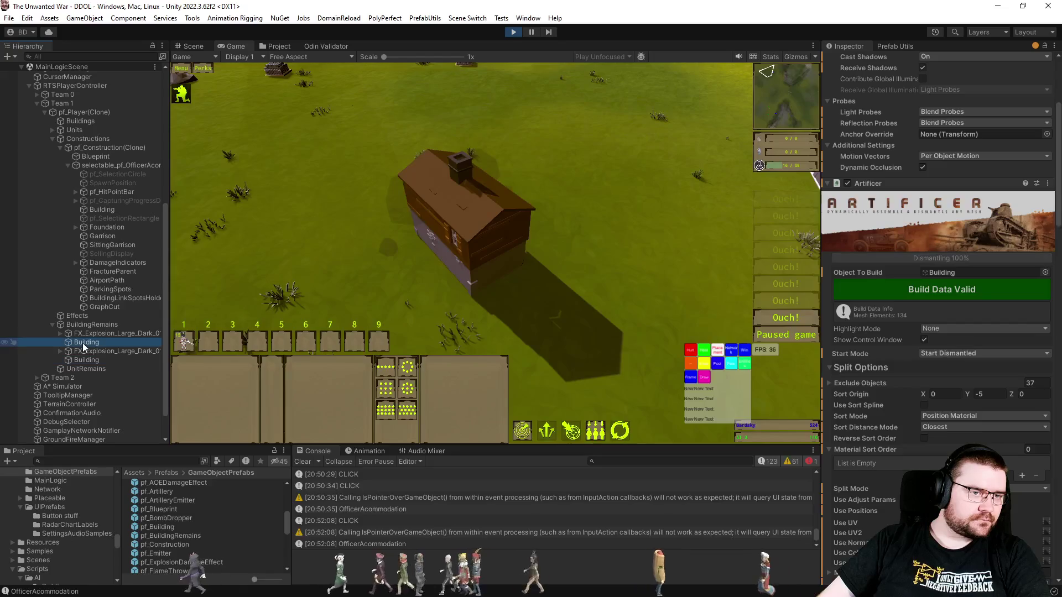
left_click(95, 359)
left_click(91, 343)
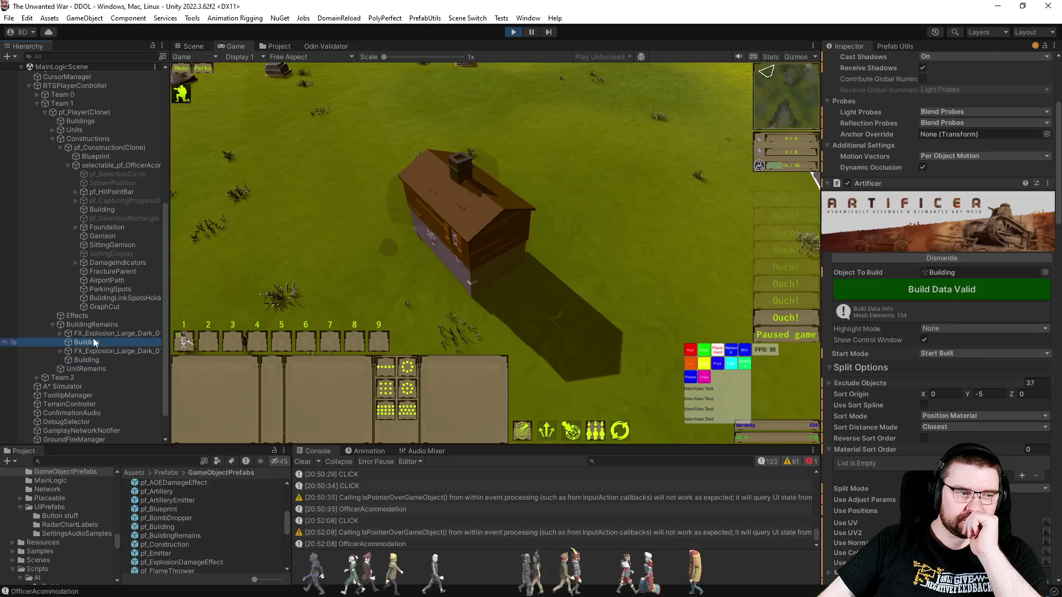
left_click(88, 359)
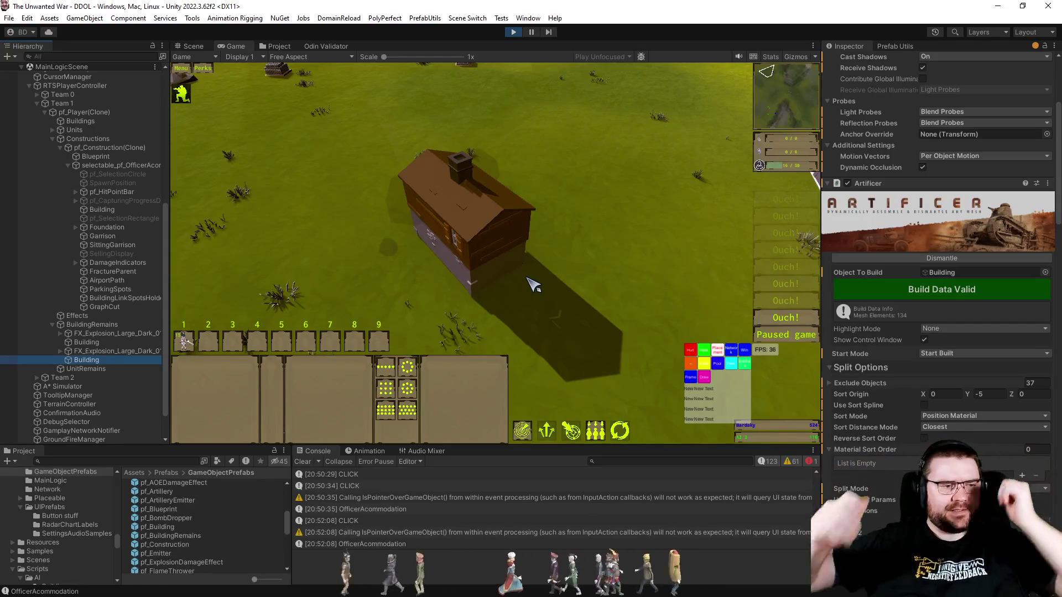
left_click(127, 340)
left_click(117, 361)
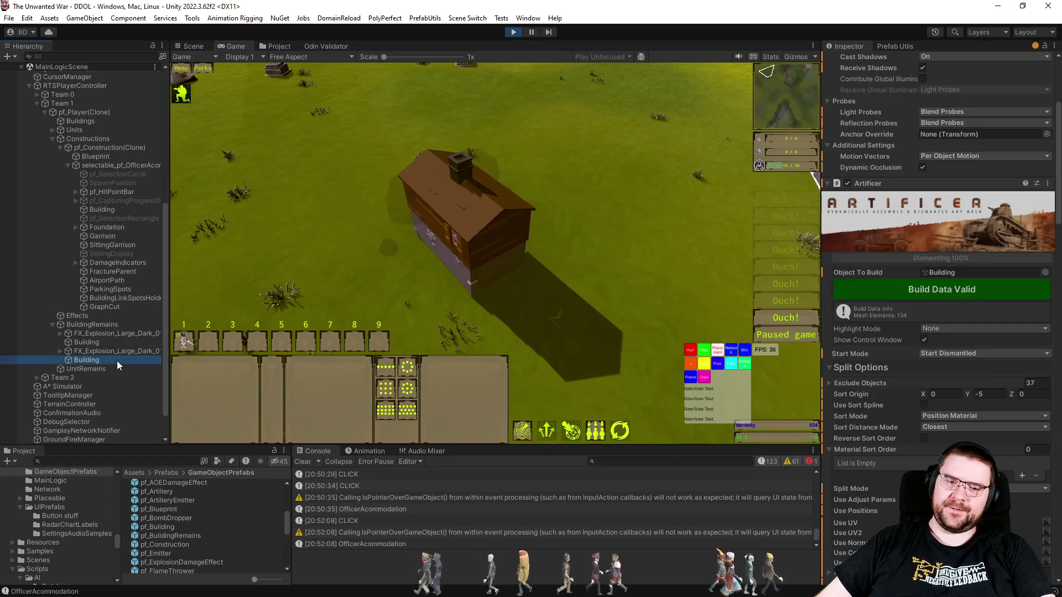
left_click(120, 344)
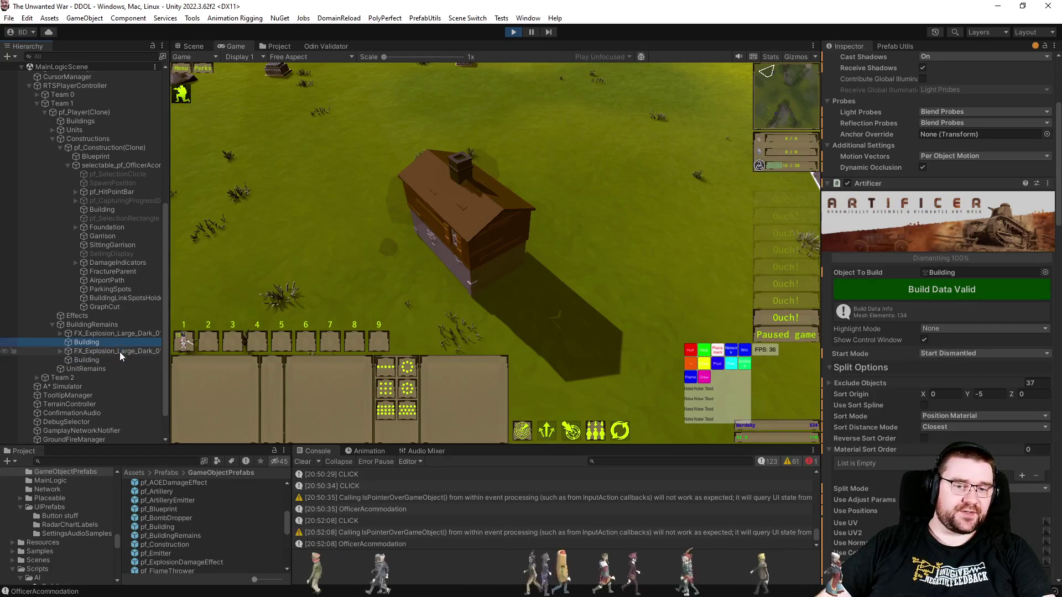
left_click(114, 360)
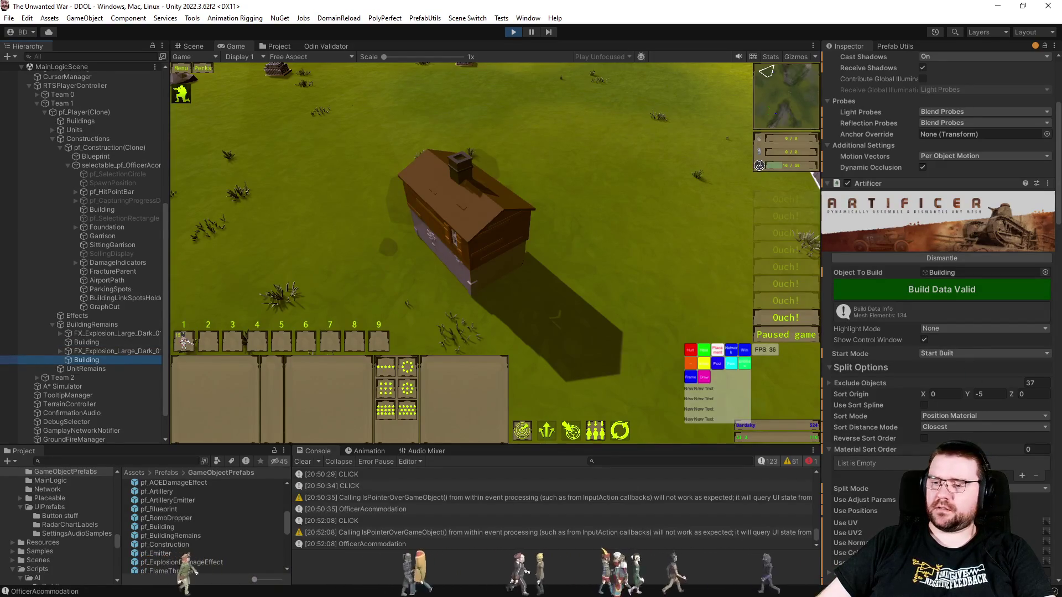
key("alt+Tab")
- Jump to the StartDismantle definition in Artificer.cs with F12
left_click(481, 370)
double_click(415, 386)
key("F12")
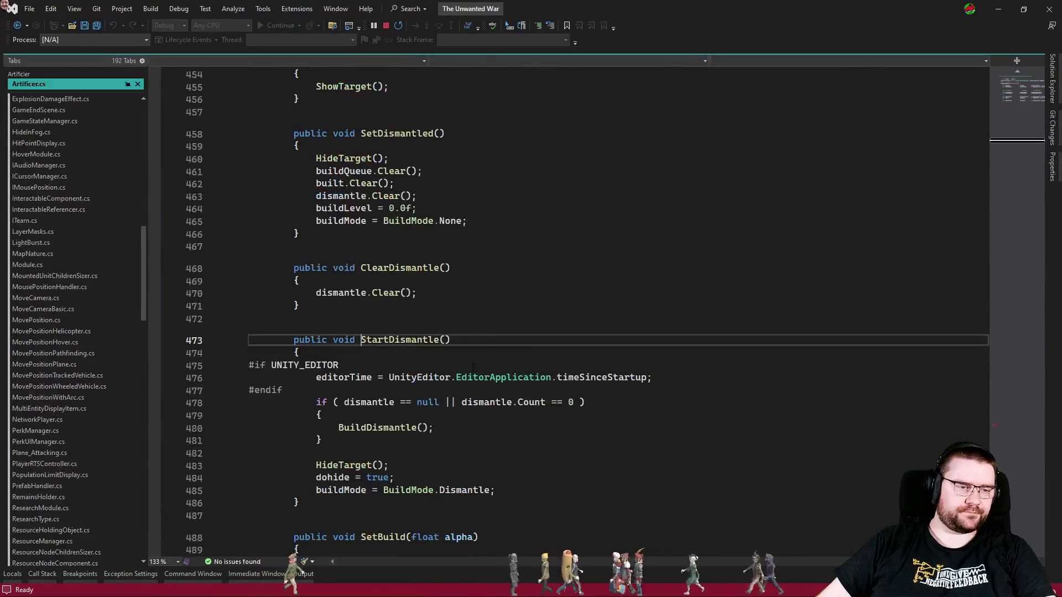
scroll(458, 370, "down", 1)
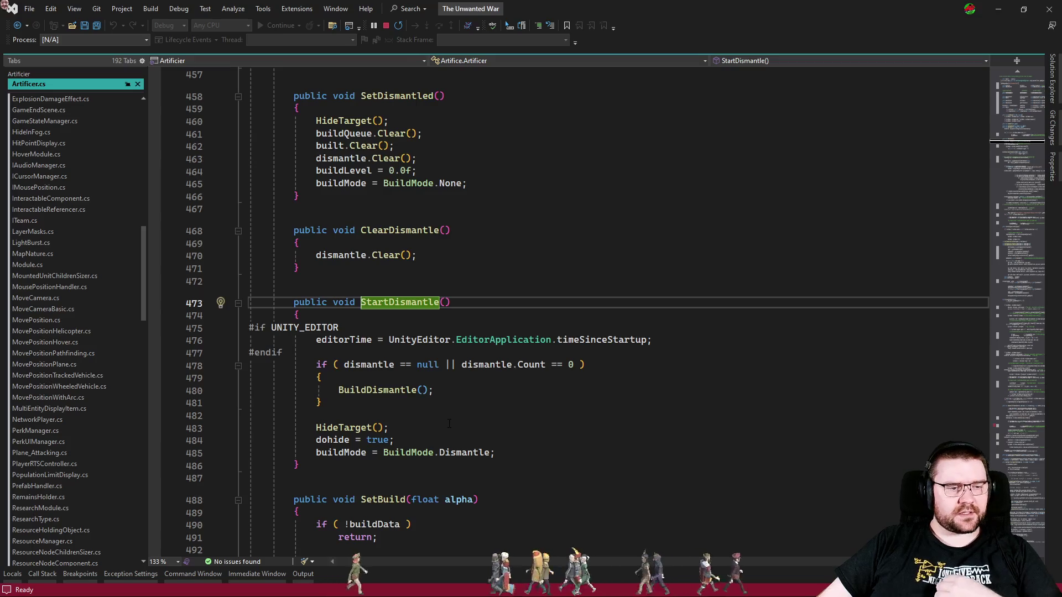
- Go to the BuildDismantle definition and scroll through its body
double_click(373, 390)
key("F12")
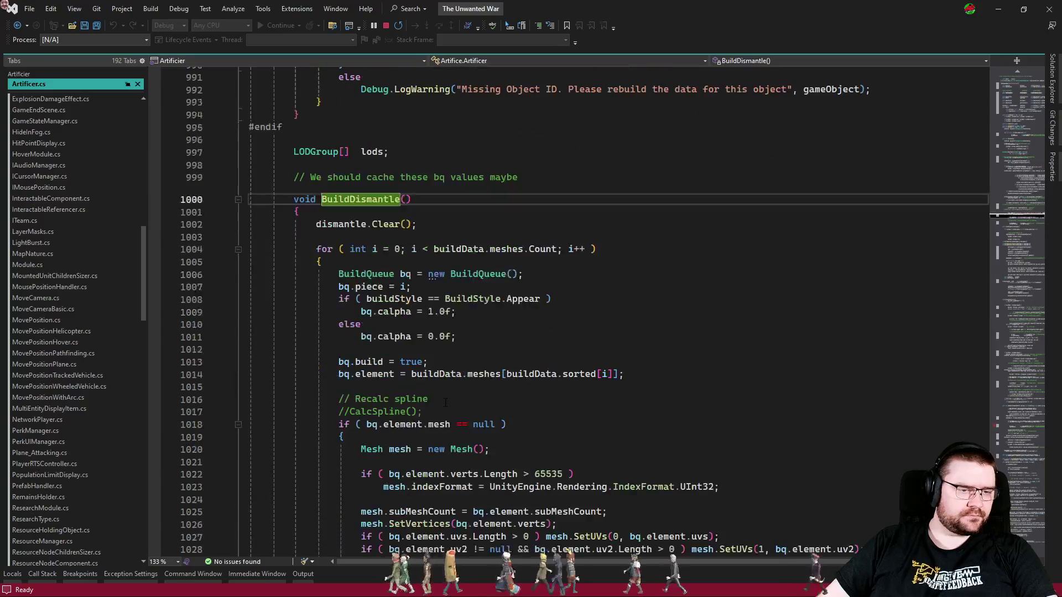
scroll(581, 375, "down", 5)
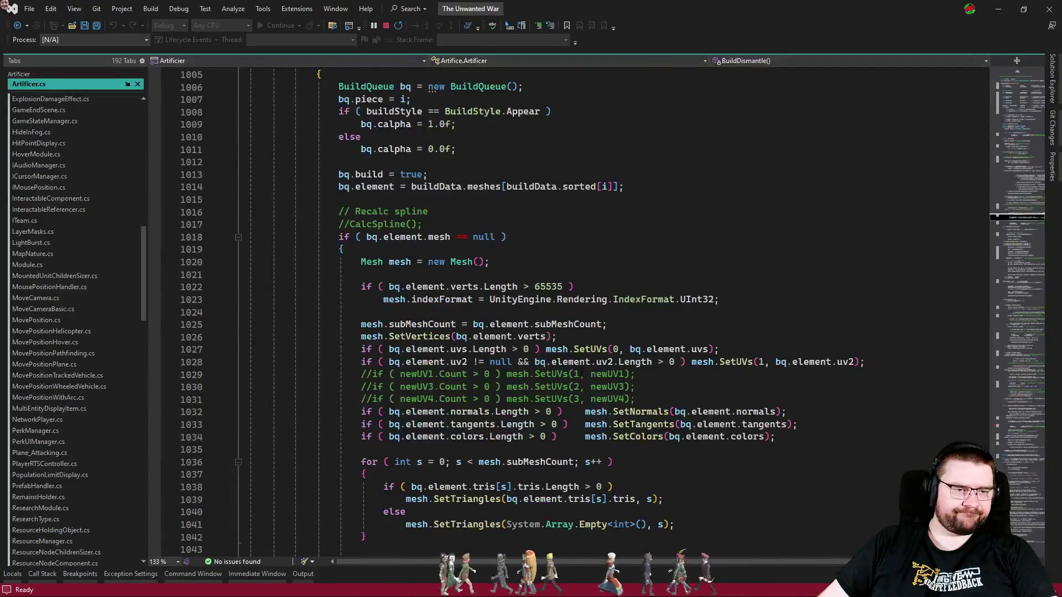
scroll(586, 366, "down", 7)
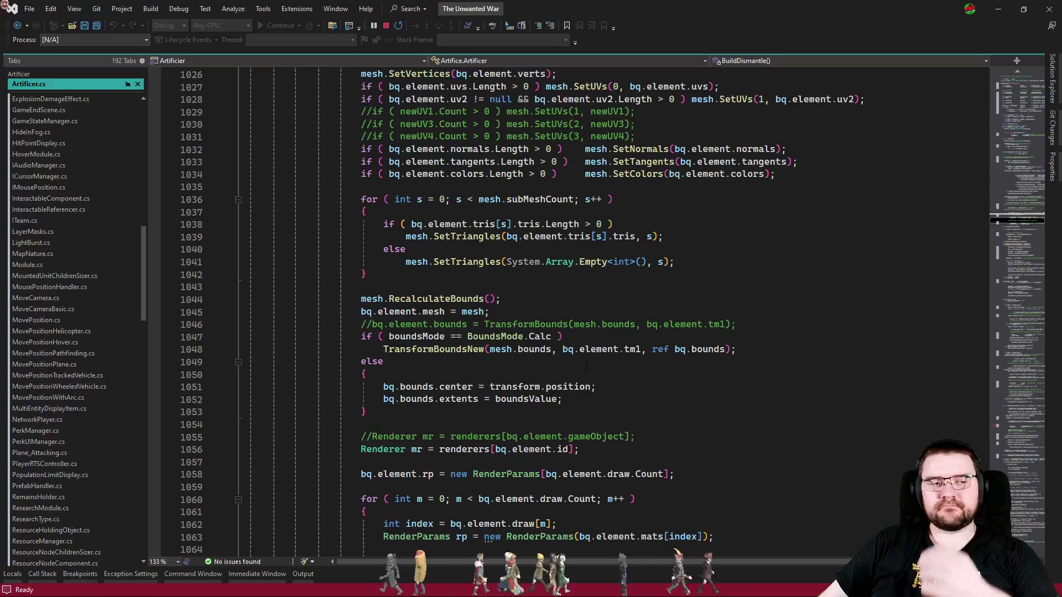
scroll(585, 366, "down", 5)
scroll(589, 366, "down", 7)
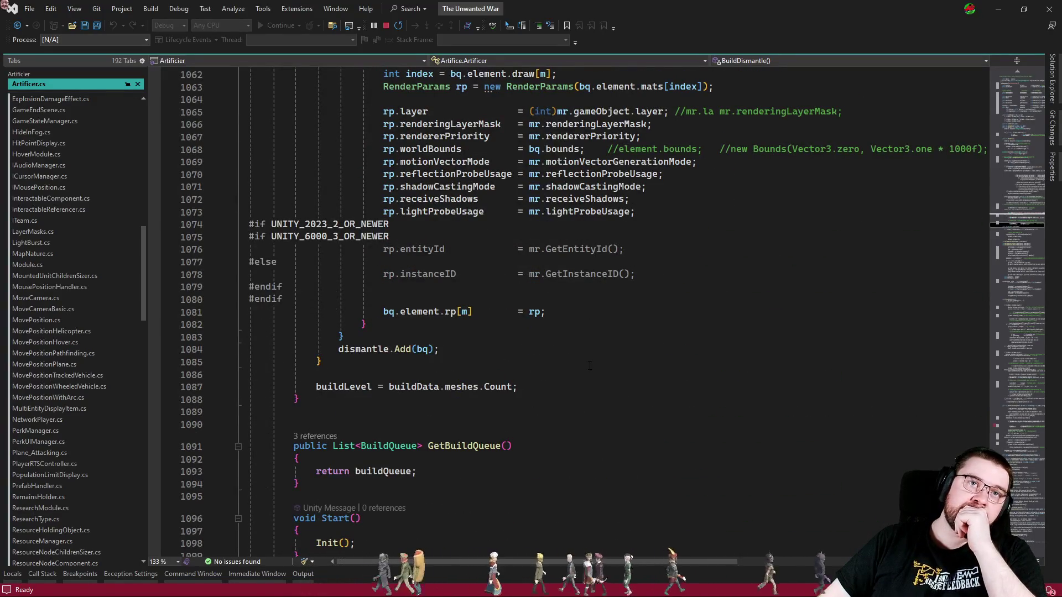
- Close Artificer.cs, returning to RTSBuilding.cs, then move on to RTSPlayerController.cs
left_click(501, 322)
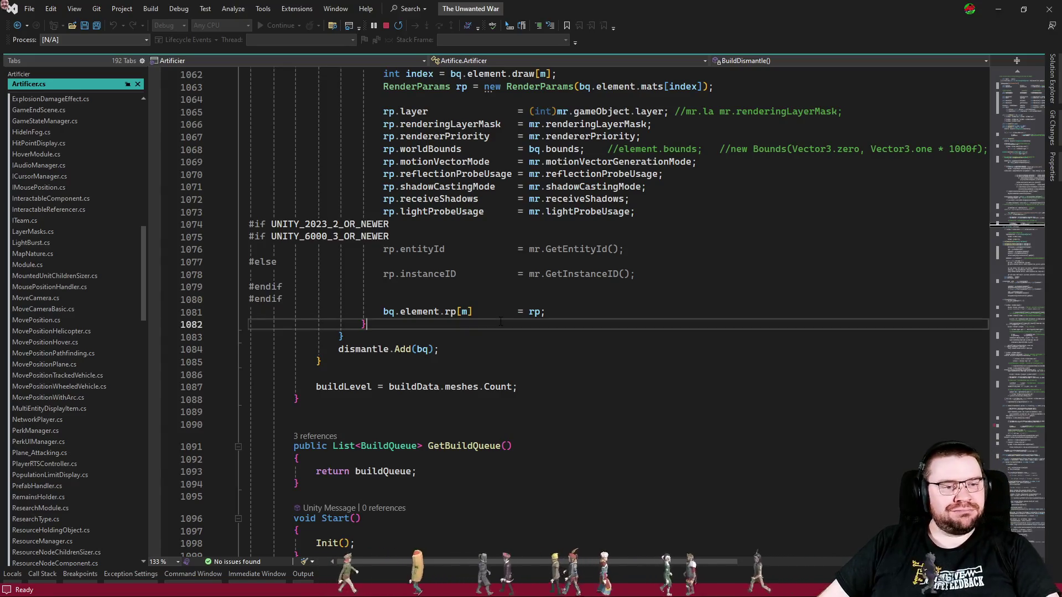
key("ctrl+F4")
left_click(510, 323)
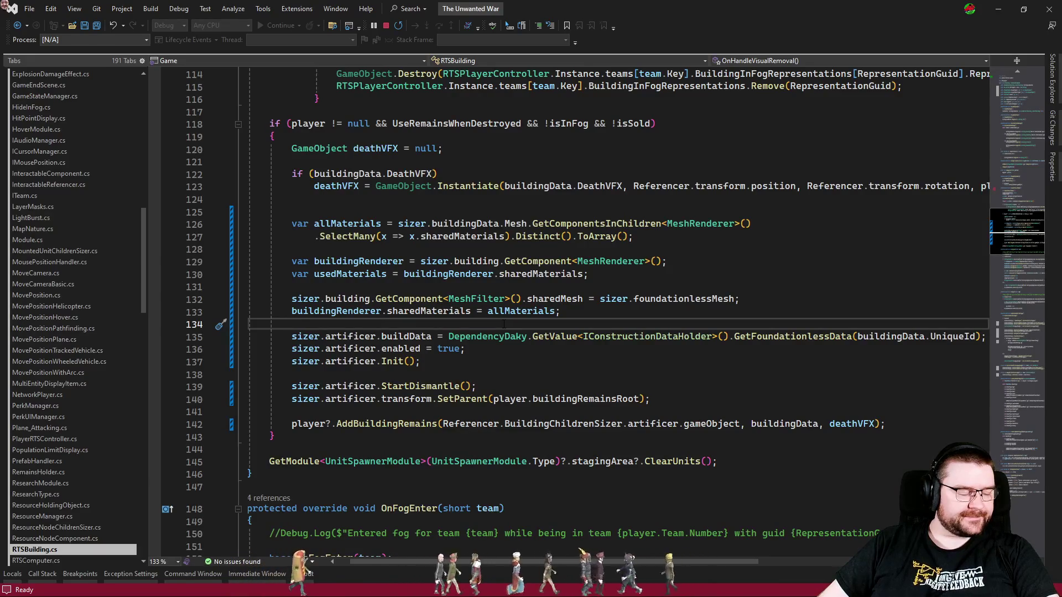
key("ctrl+Tab")
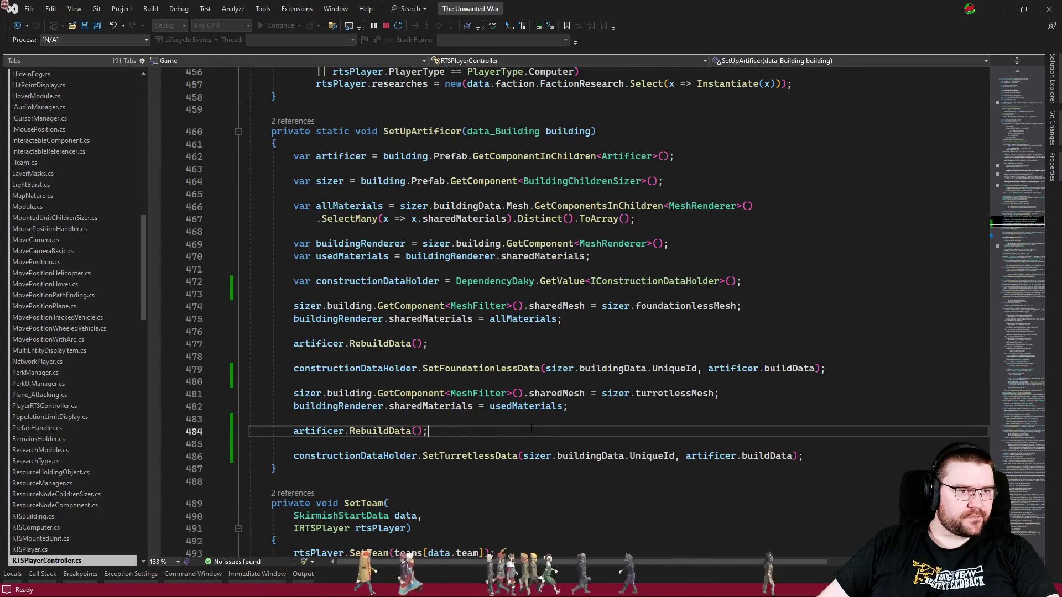
- Find SetUpArtificer's call site and select the artificer setup code in SetAdditionalPlayerData
left_click(294, 122)
double_click(331, 79)
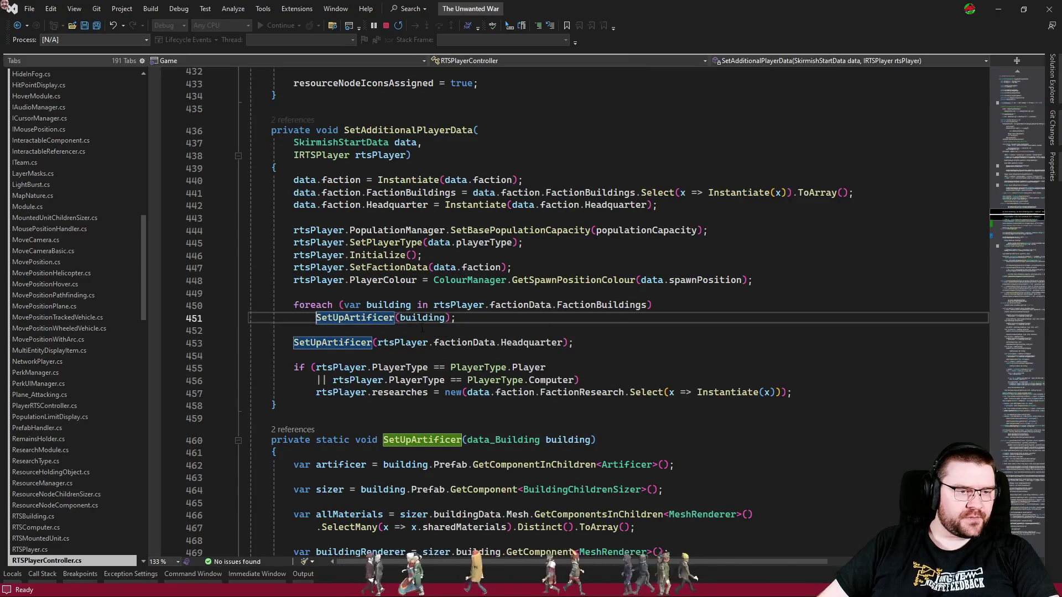
mouse_move(252, 293)
left_mouse_down()
mouse_move(581, 382)
mouse_move(868, 394)
left_mouse_up()
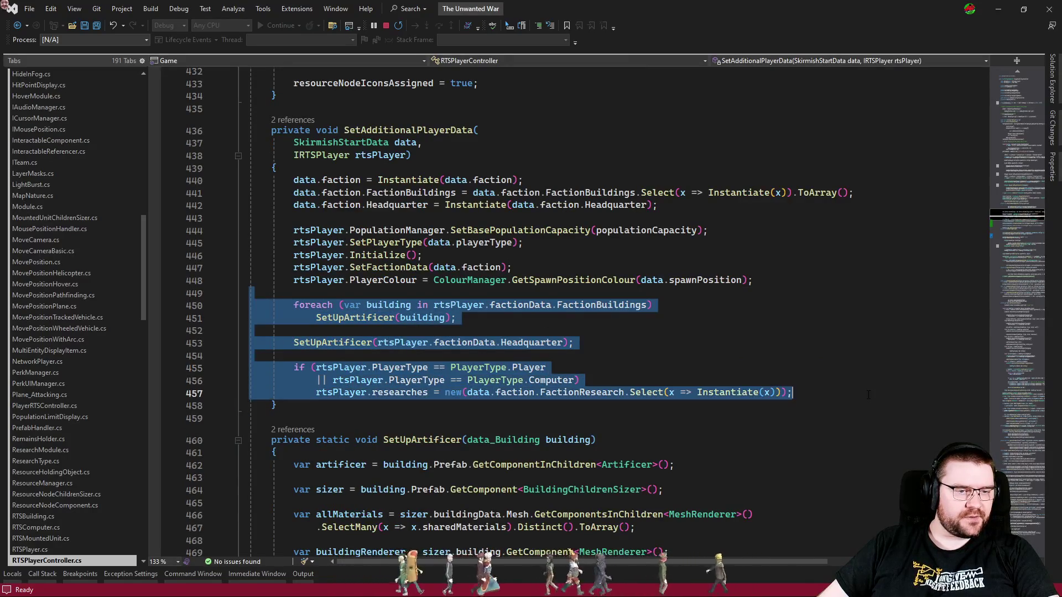
left_click(840, 378)
- Review the faction building and headquarter SetUpArtificer calls, then list SetAdditionalPlayerData's callers
left_click(531, 306)
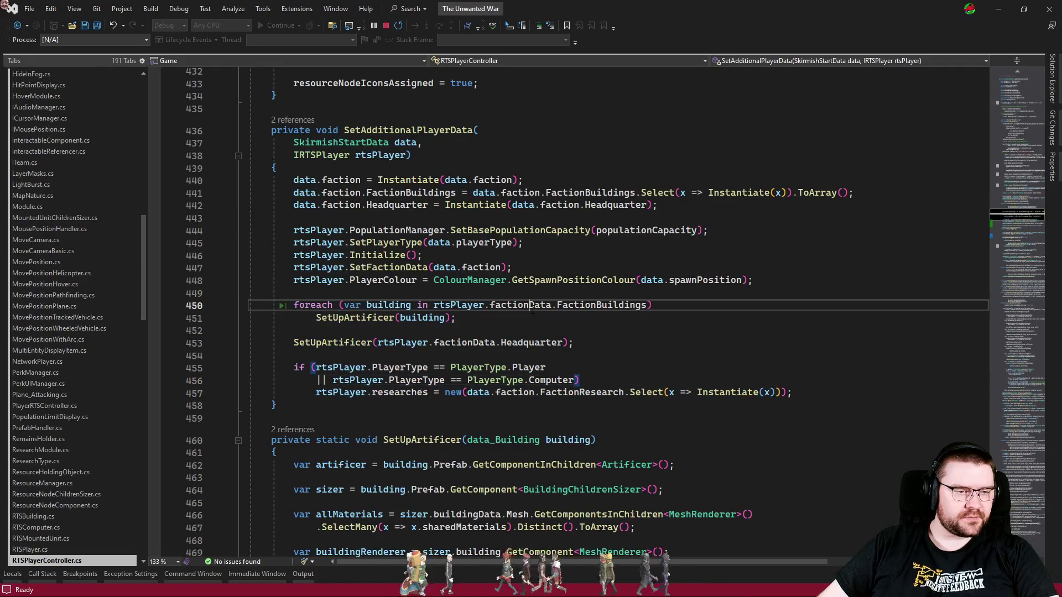
left_click(495, 314)
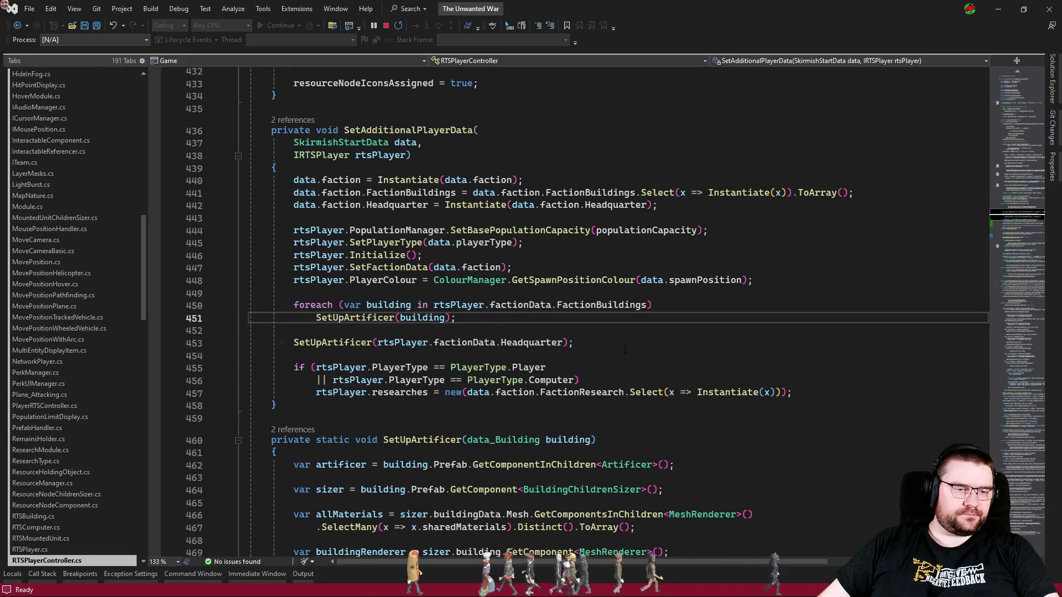
left_click_drag(625, 350, 250, 330)
left_click(567, 329)
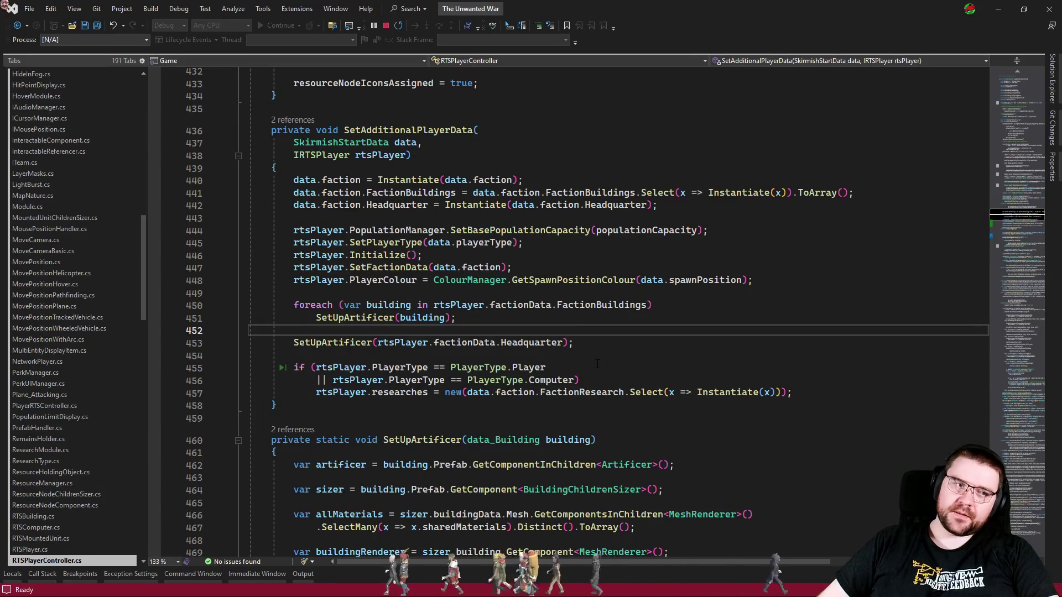
left_click(290, 121)
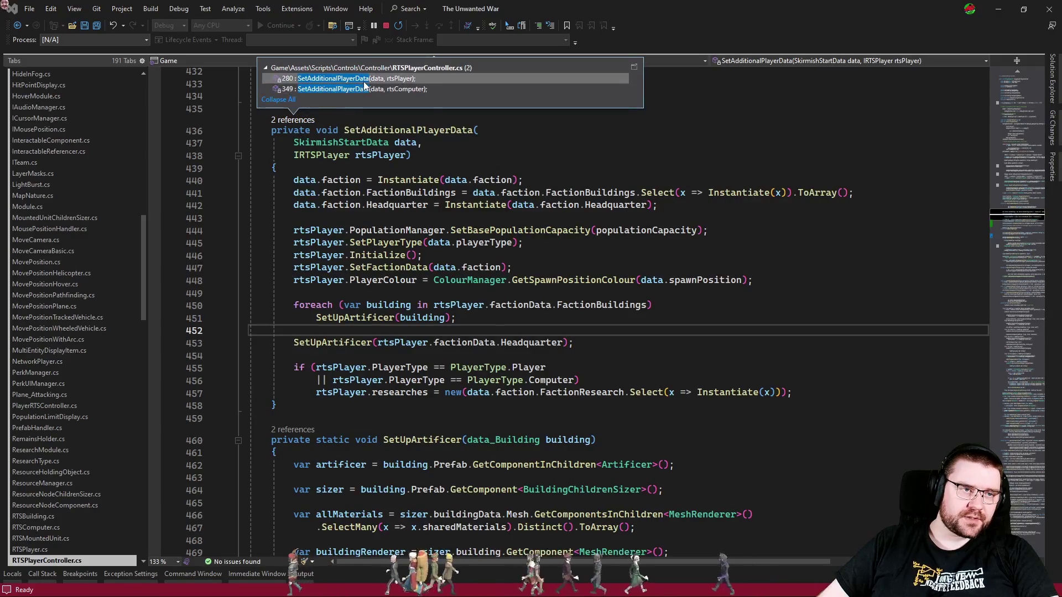
- Open the SetAdditionalPlayerData caller at line 280 and scroll through it
double_click(343, 93)
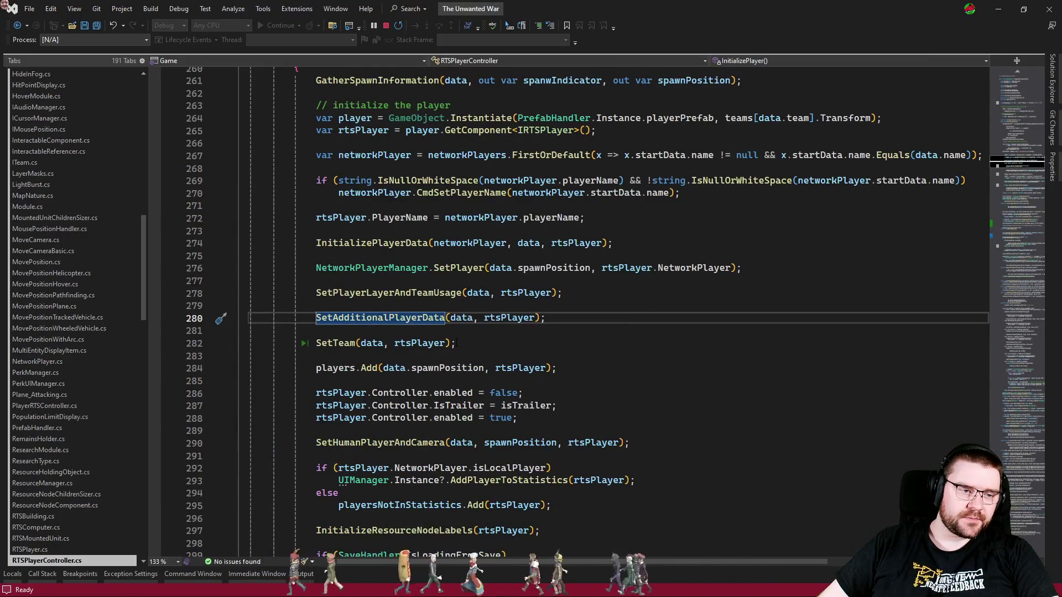
scroll(459, 342, "down", 4)
scroll(456, 339, "down", 2)
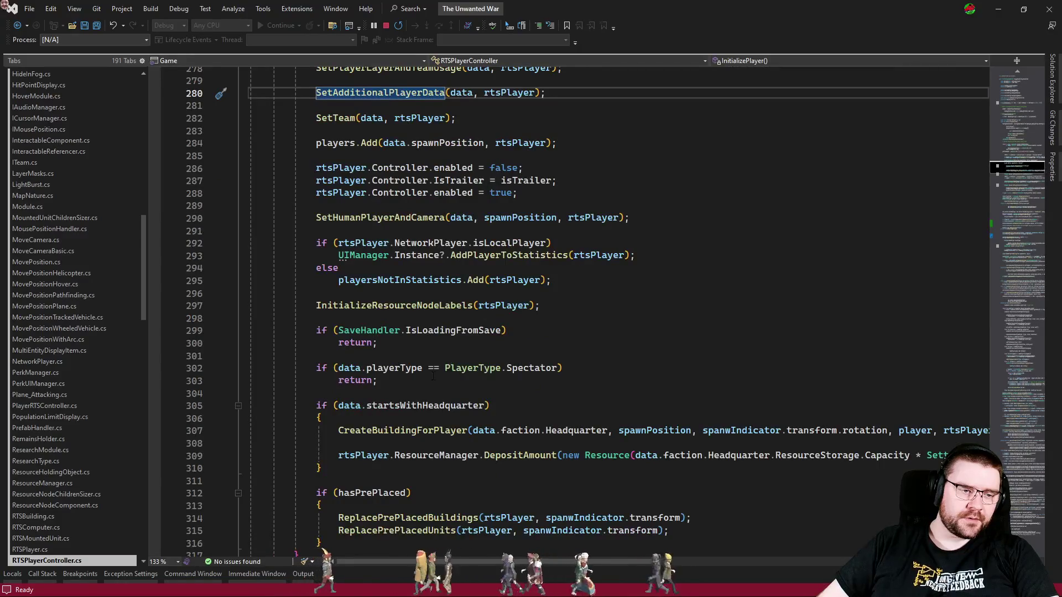
- Go to CreateBuildingForPlayer's definition and select its artificer start and build mode lines
left_click(400, 431)
key("F12")
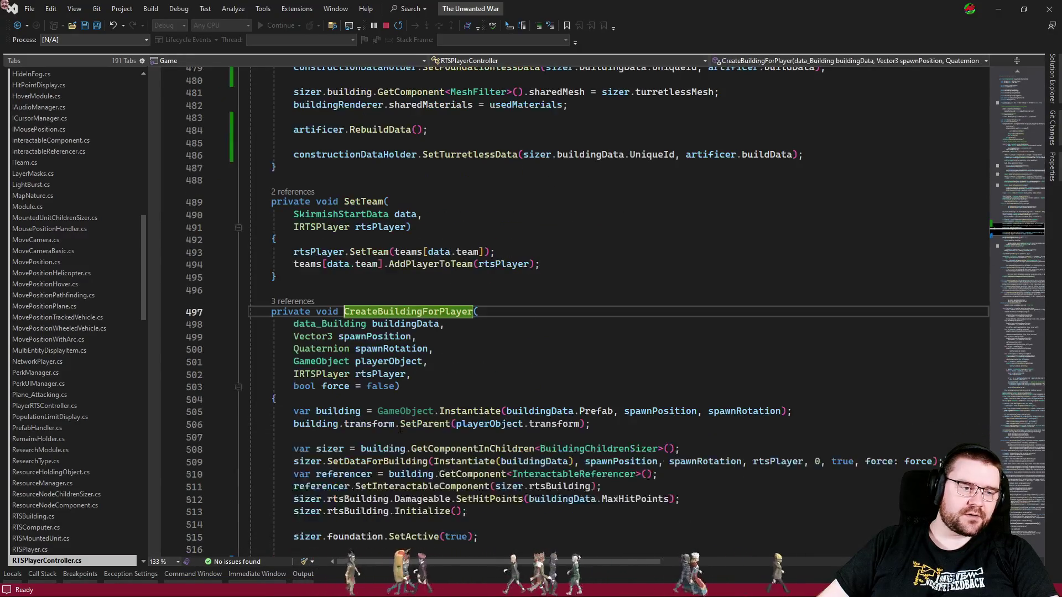
scroll(510, 405, "down", 7)
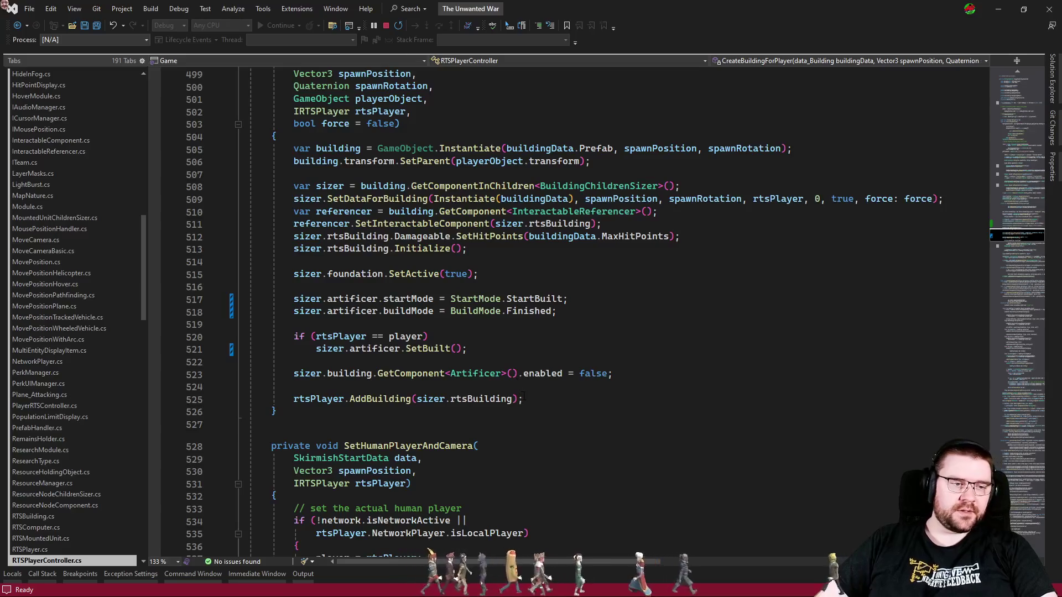
mouse_move(523, 373)
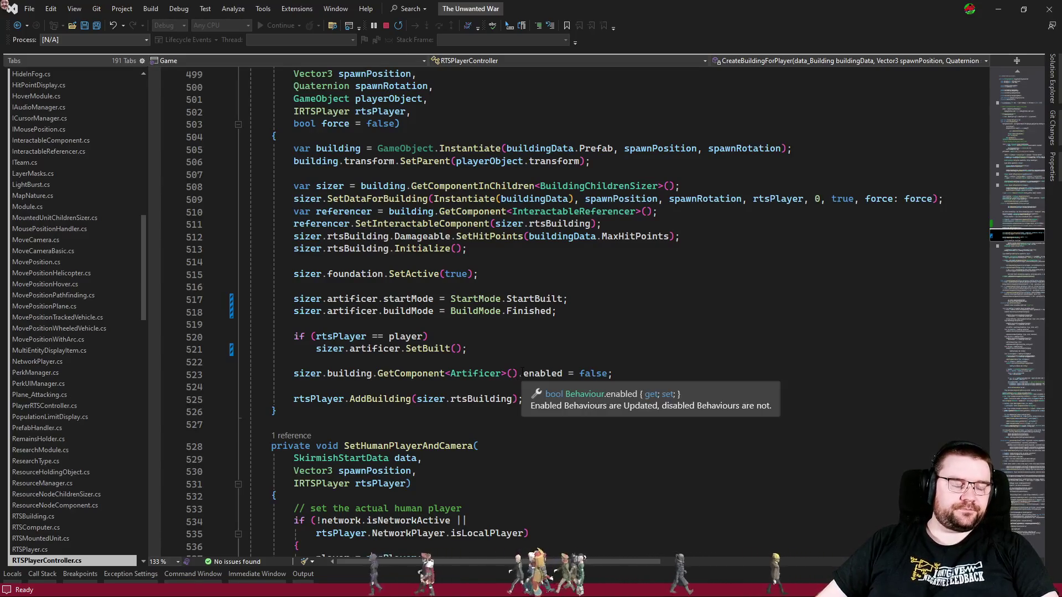
left_click(536, 389)
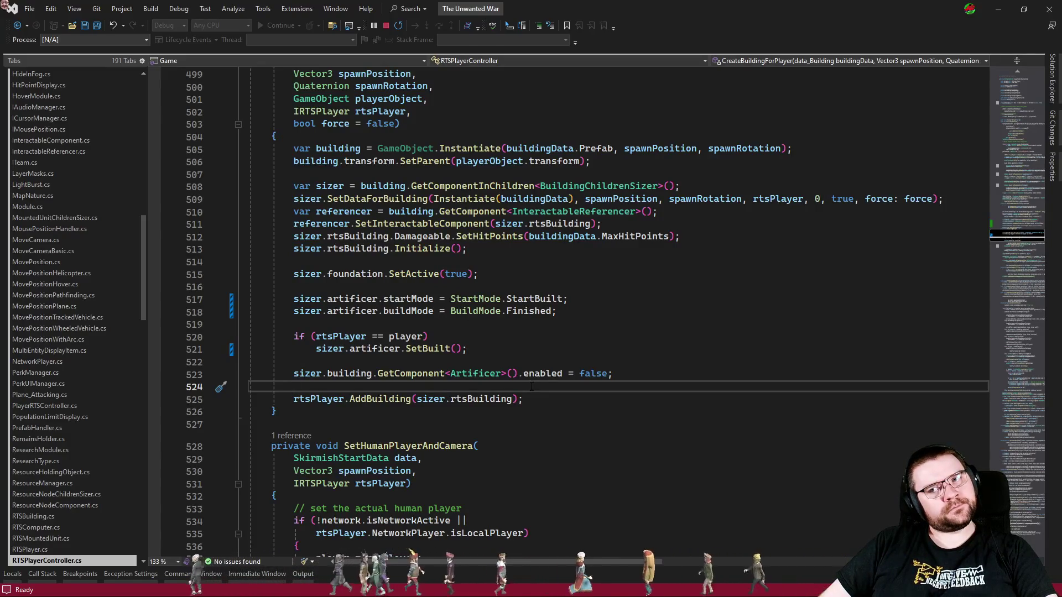
mouse_move(531, 376)
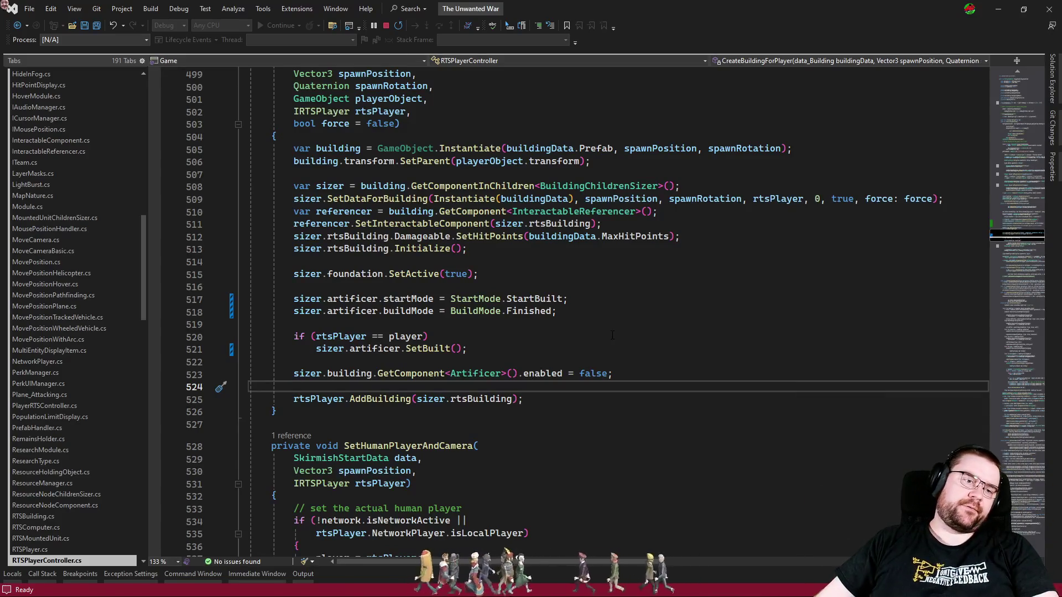
left_click_drag(602, 310, 306, 290)
- Comment out the artificer start and build mode lines 517–518 and save the script
key("ctrl+k")
key("ctrl+c")
key("ctrl+s")
- Stop the running game in Unity, then return to Unity so the script recompiles
key("alt+Tab")
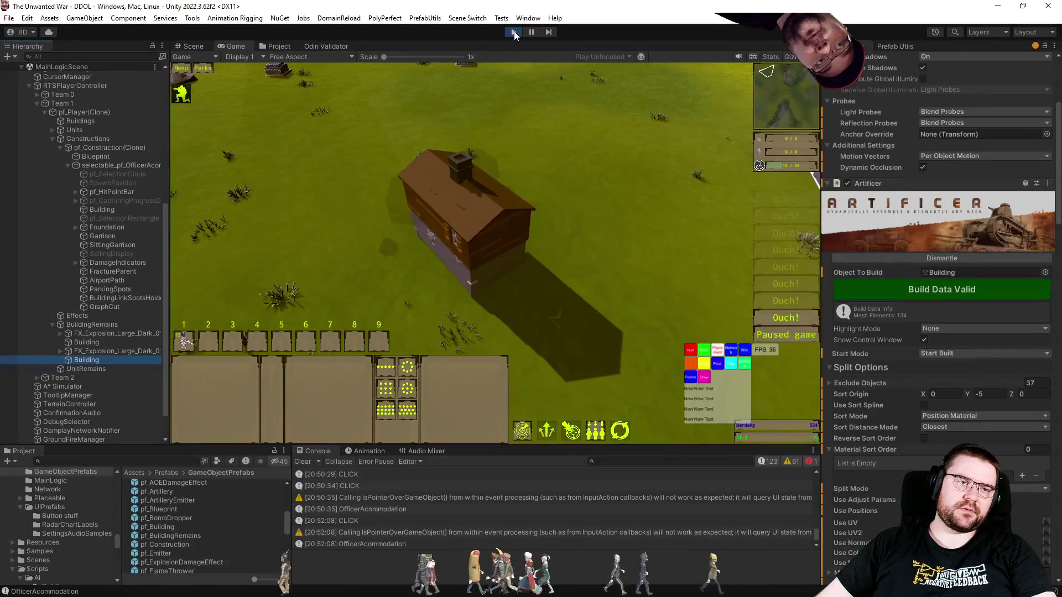
left_click(513, 32)
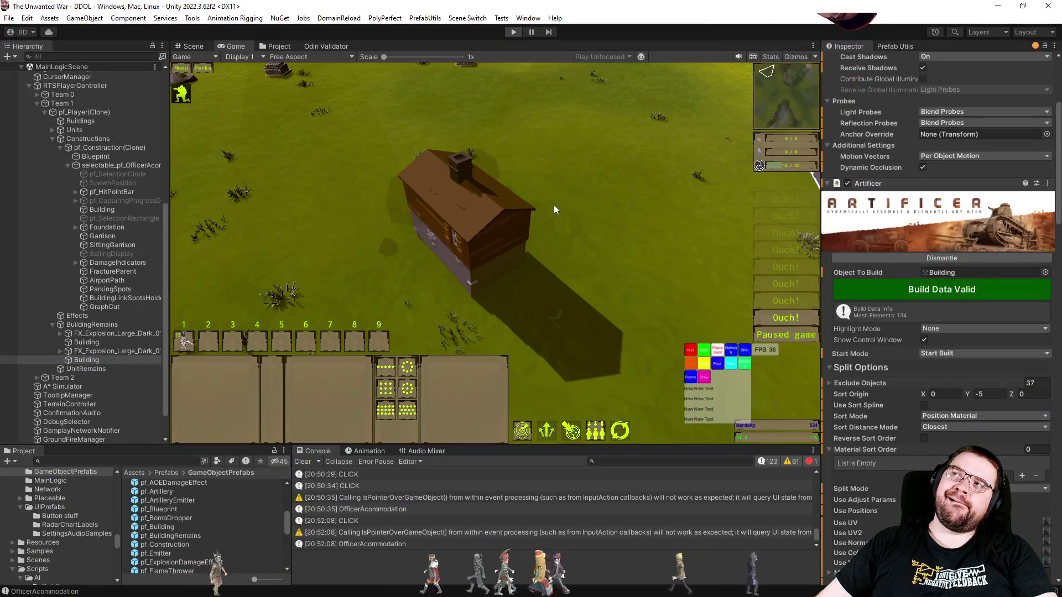
key("alt+Tab")
left_click(600, 251)
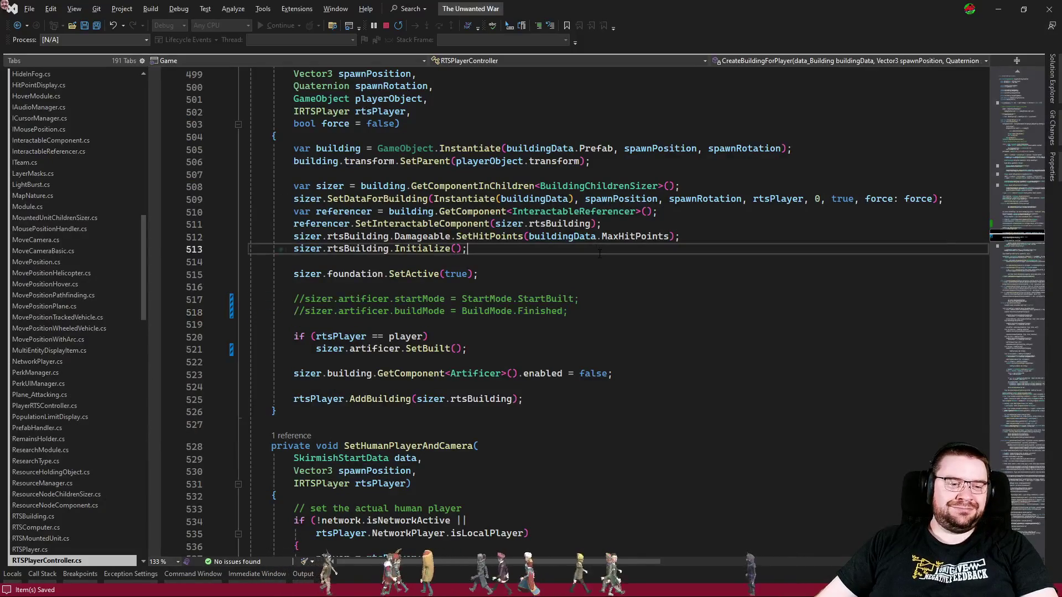
key("alt+Tab")
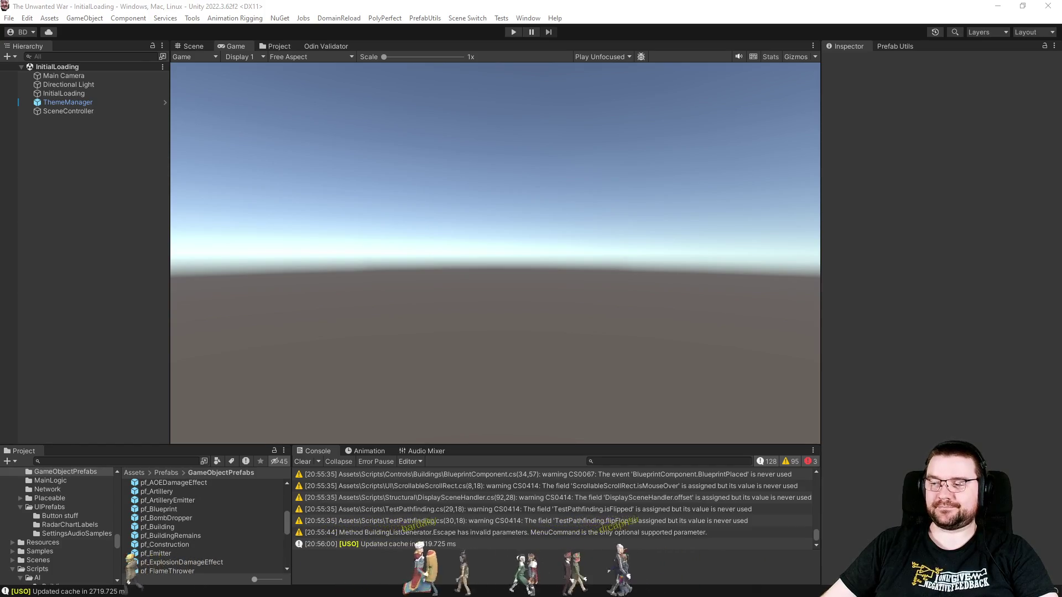
- Start the game, open Skirmish from the main menu, and open player 3's type list
left_click(506, 35)
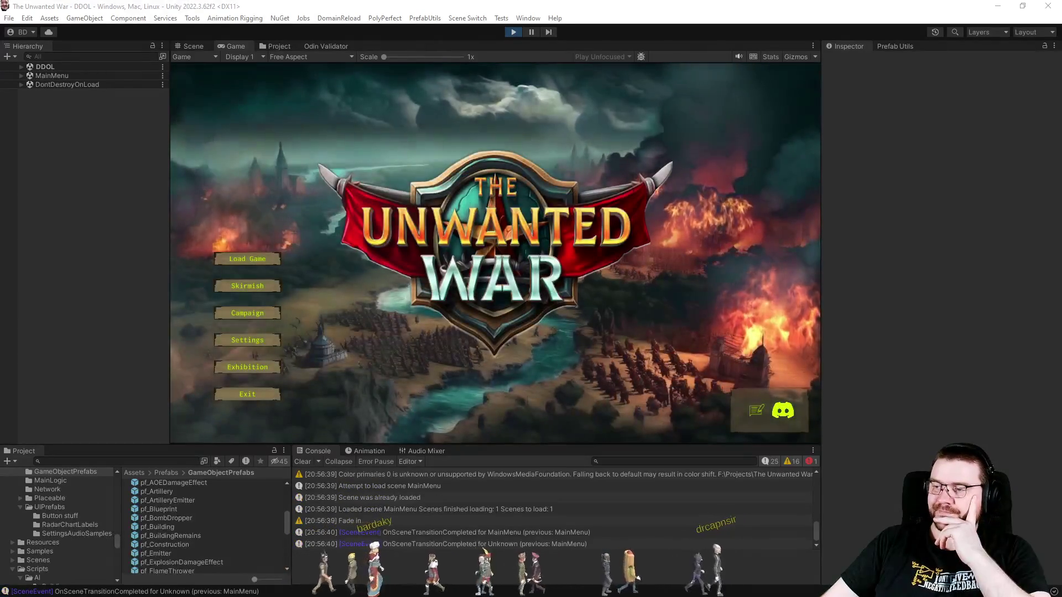
left_click(246, 284)
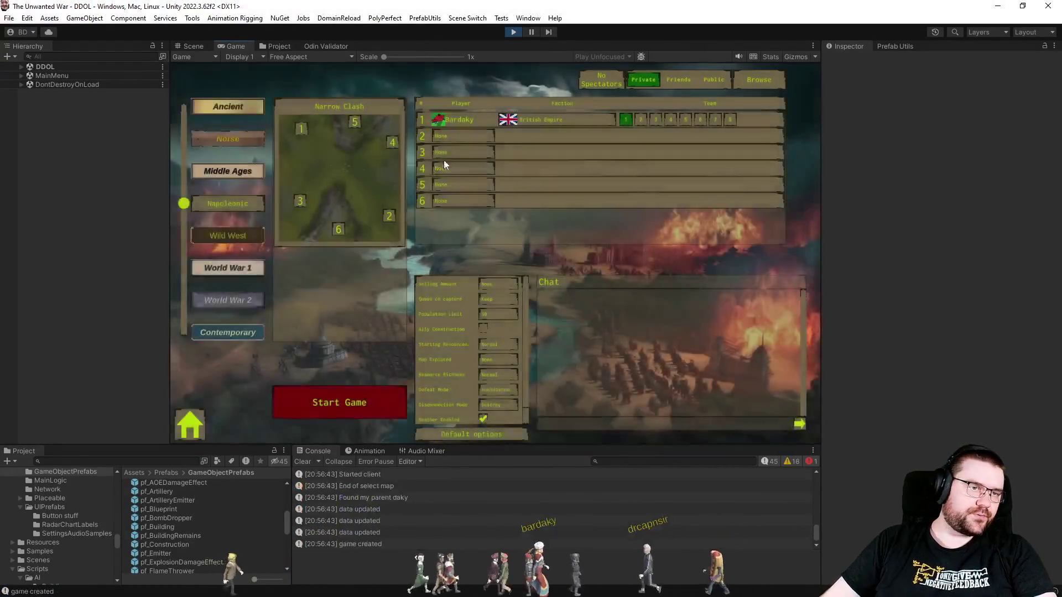
left_click(453, 151)
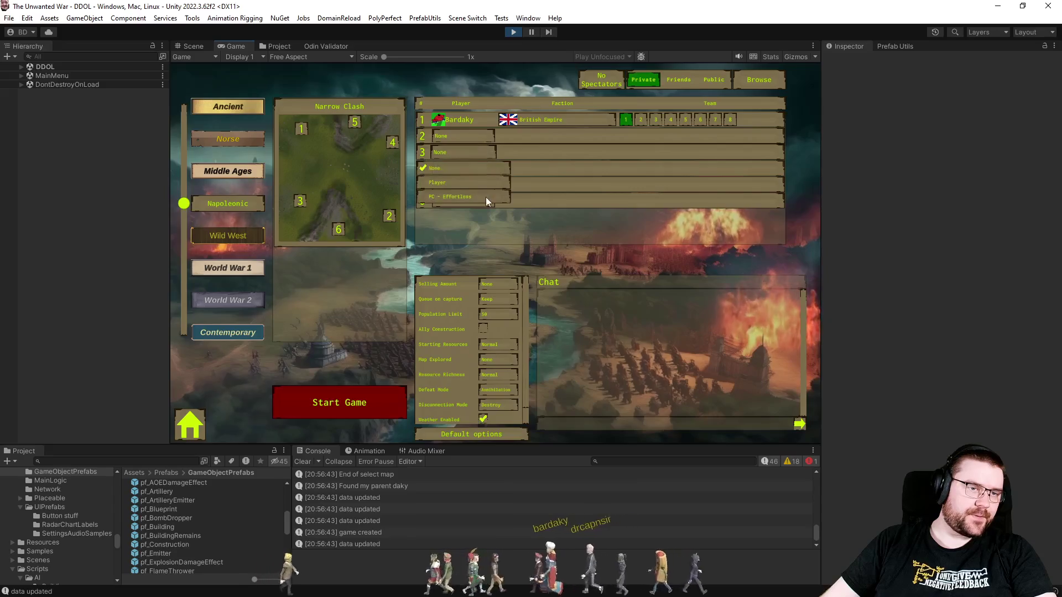
- Make player 3 a PC - Effortless opponent and start the Narrow Clash skirmish
left_click(486, 197)
left_click(500, 360)
left_click(499, 398)
left_click(385, 406)
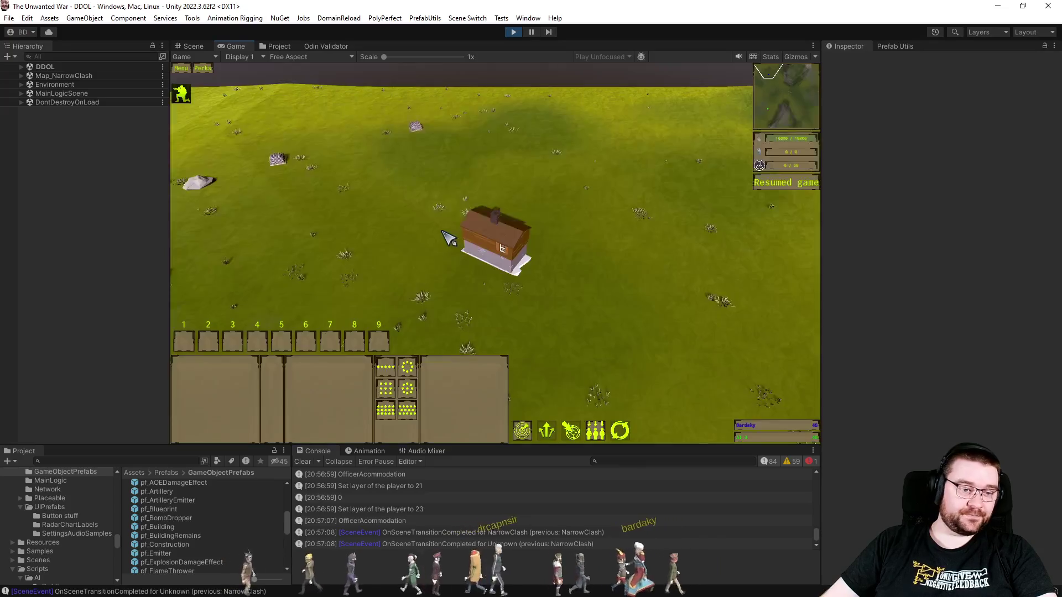
- Select the house, queue ten units there, and order them to attack the house
left_click_drag(415, 201, 519, 255)
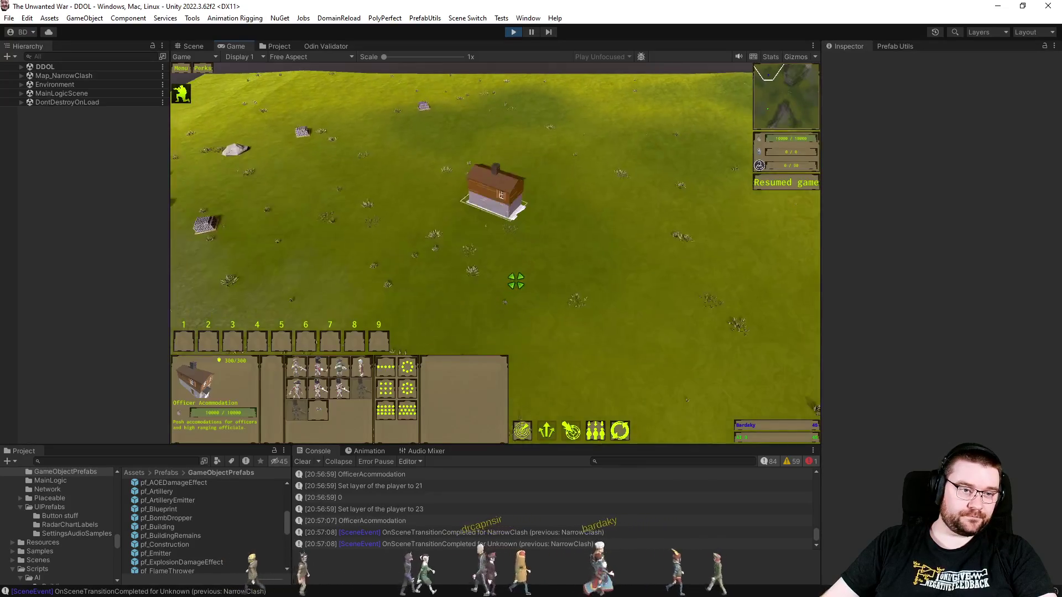
left_click(318, 390)
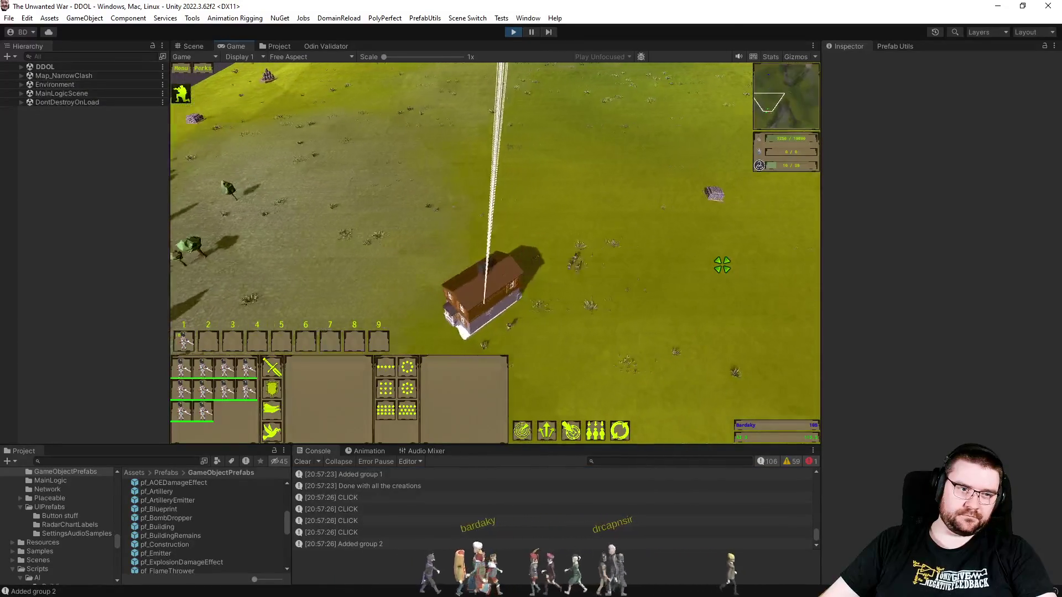
left_click(722, 265)
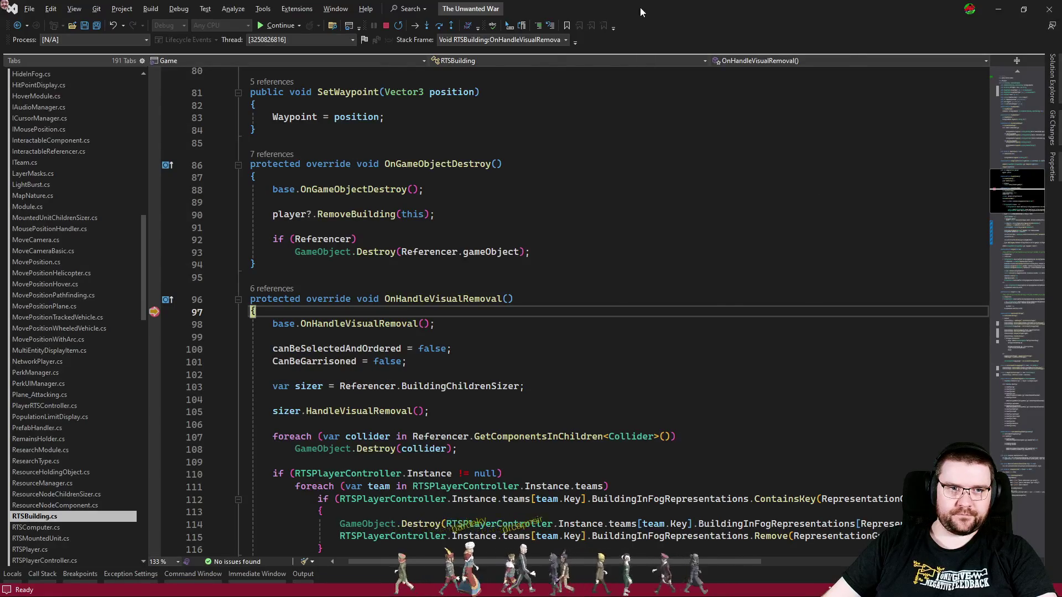
- Resume from the breakpoint, let the house collapse, pause, and pan the camera north-west
key("F5")
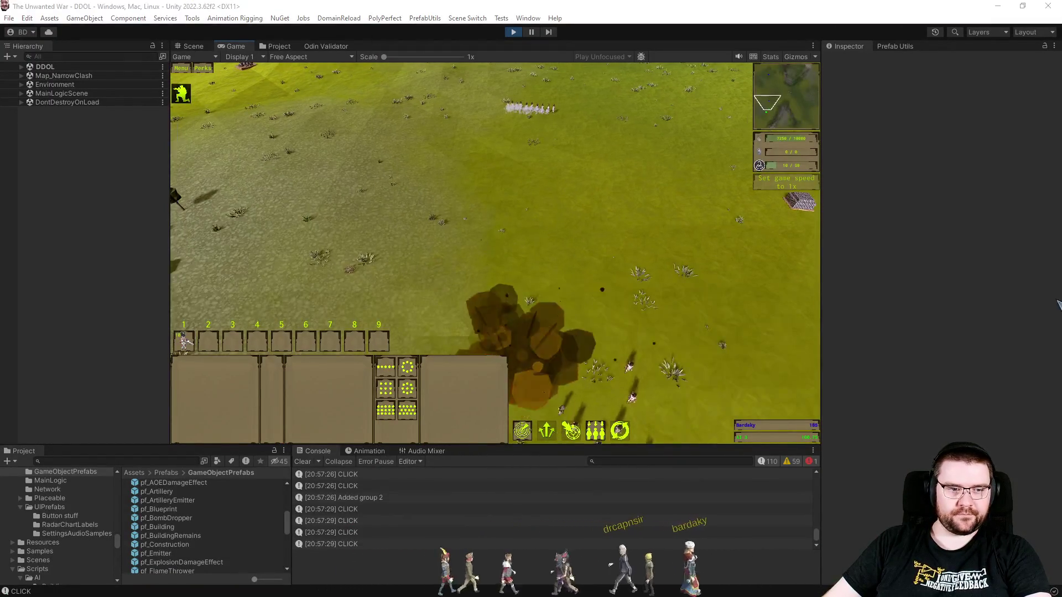
key("s")
key("p")
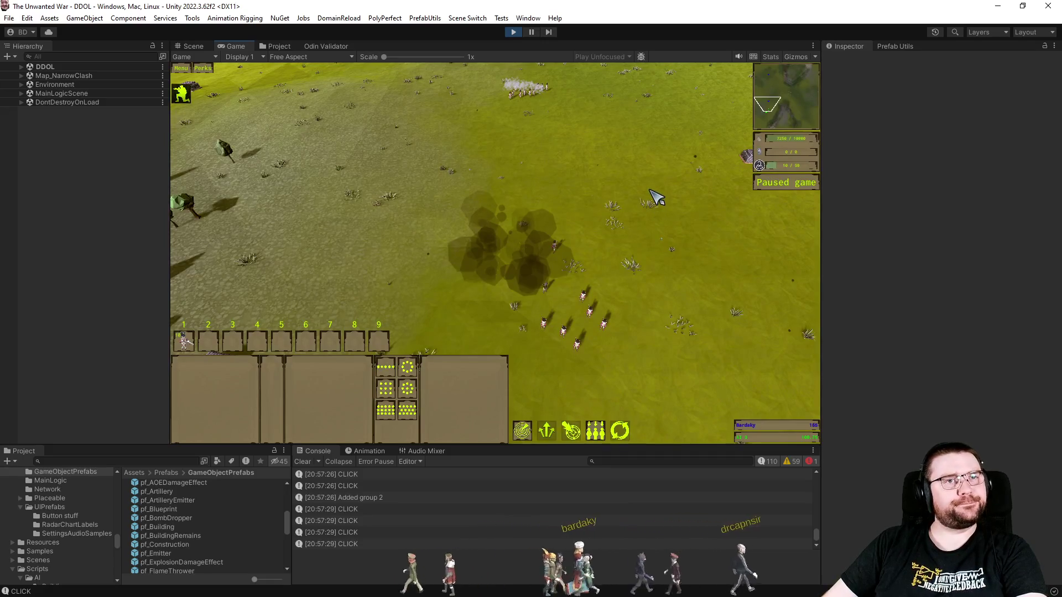
key("w")
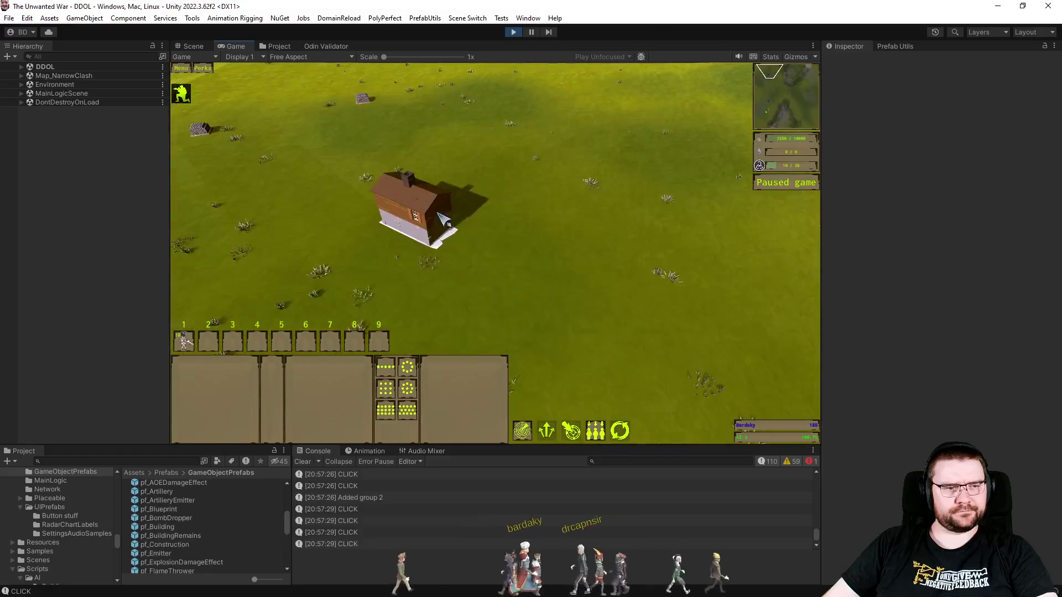
key("a")
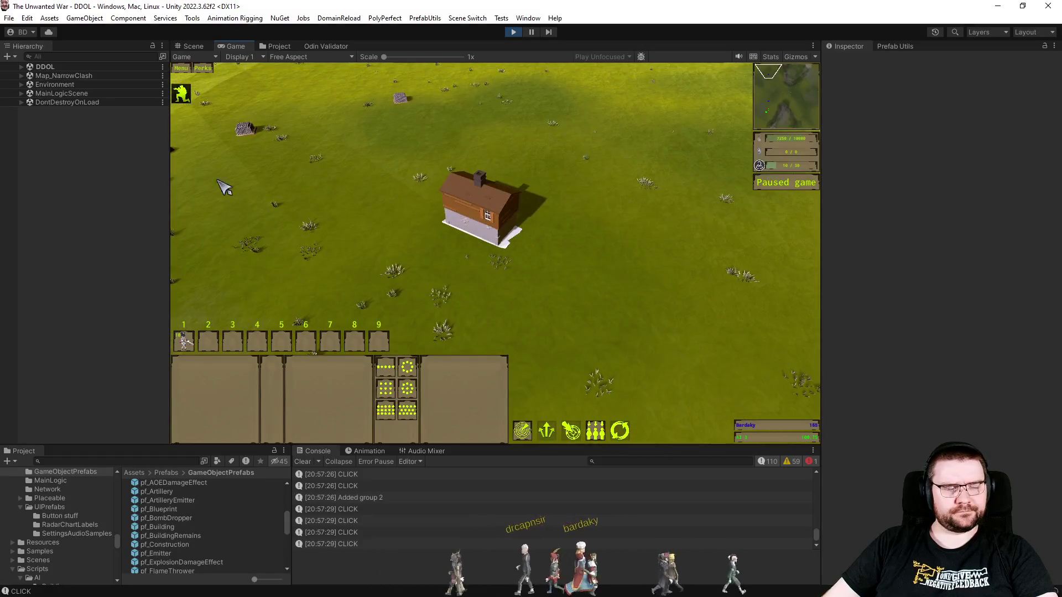
left_click(80, 57)
- Search the hierarchy for 'debugui', enable DebugUIManager's debug buttons, and resume the game
type("debugui")
left_click(105, 78)
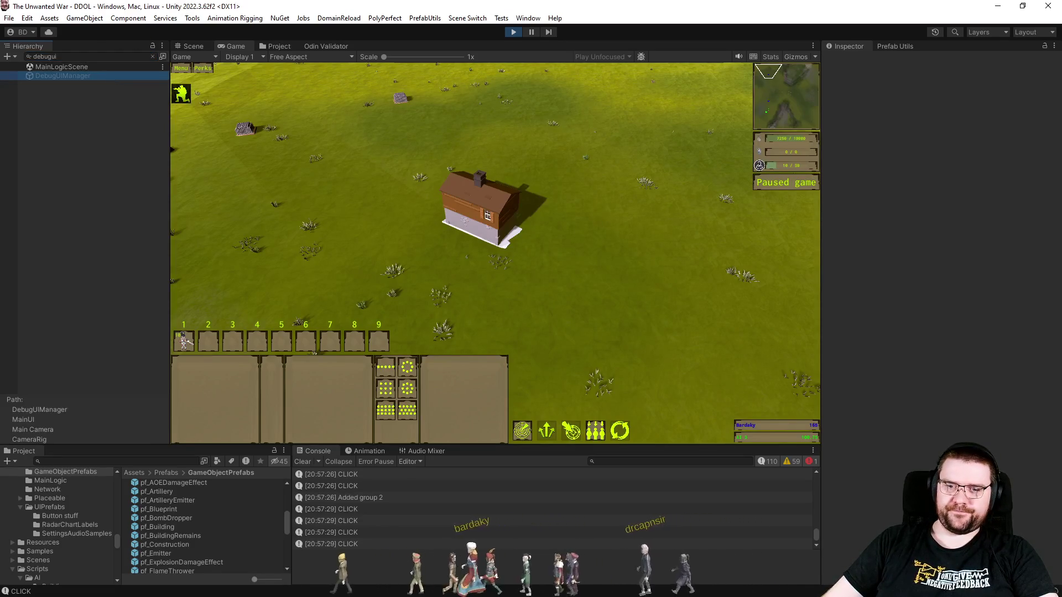
left_click(566, 284)
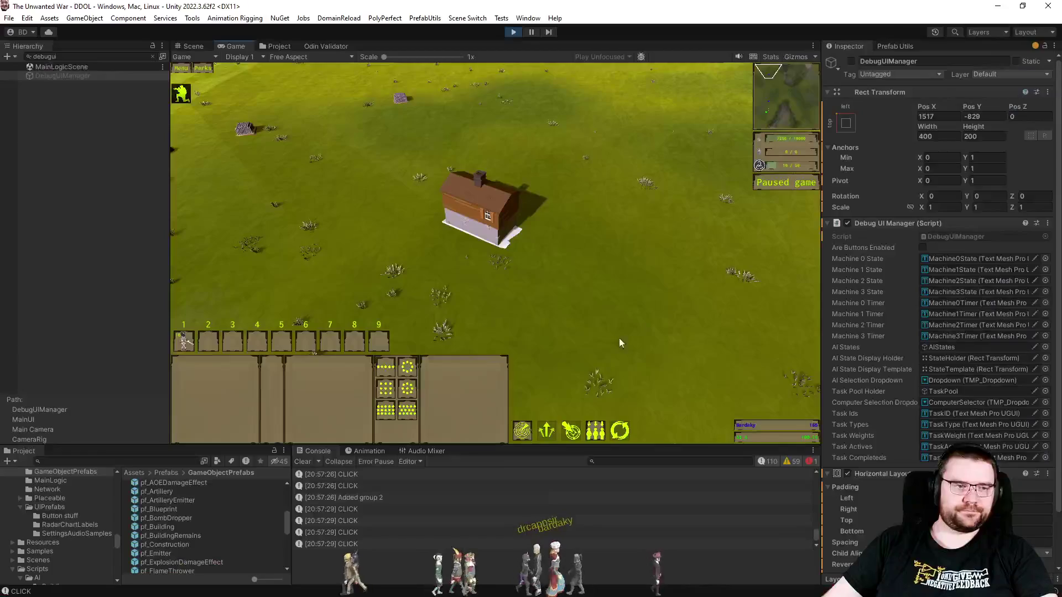
left_click(922, 247)
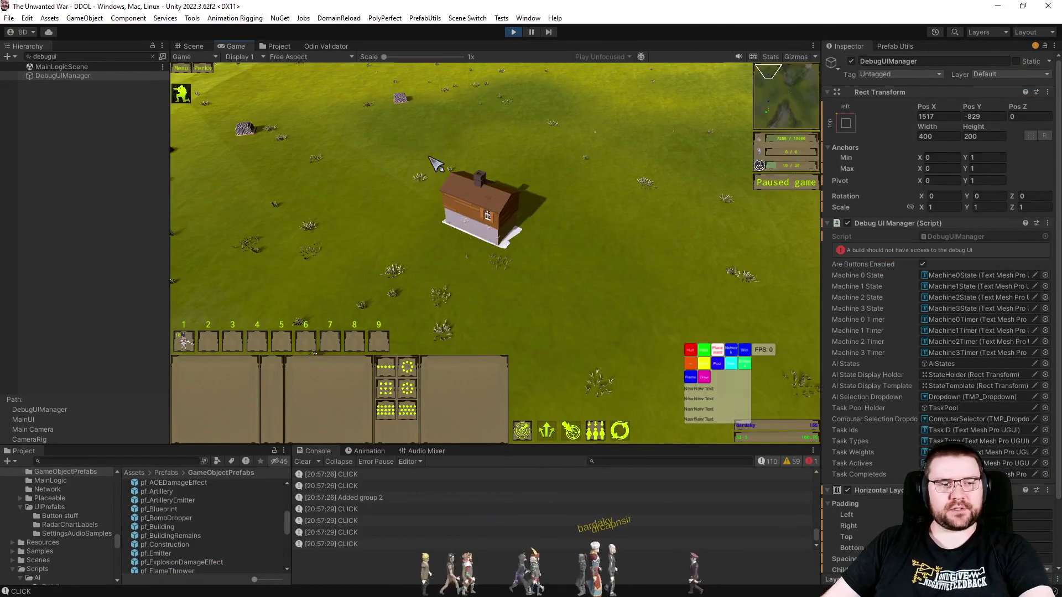
left_click(699, 360)
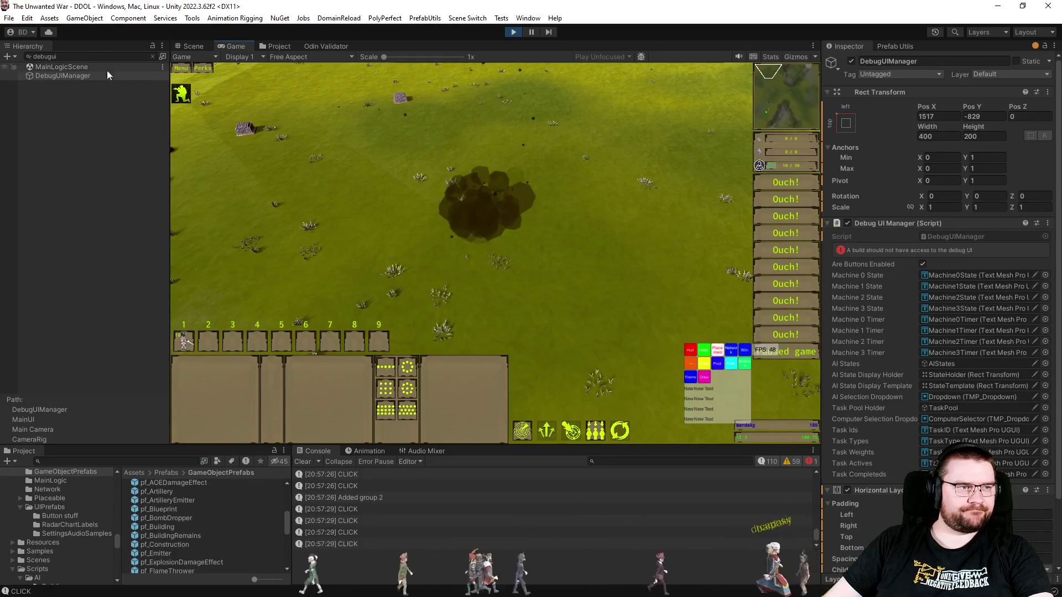
- Expand RTSPlayerController > Team 1 > BuildingRemains, select Building and enable its Mesh Renderer
left_click(151, 55)
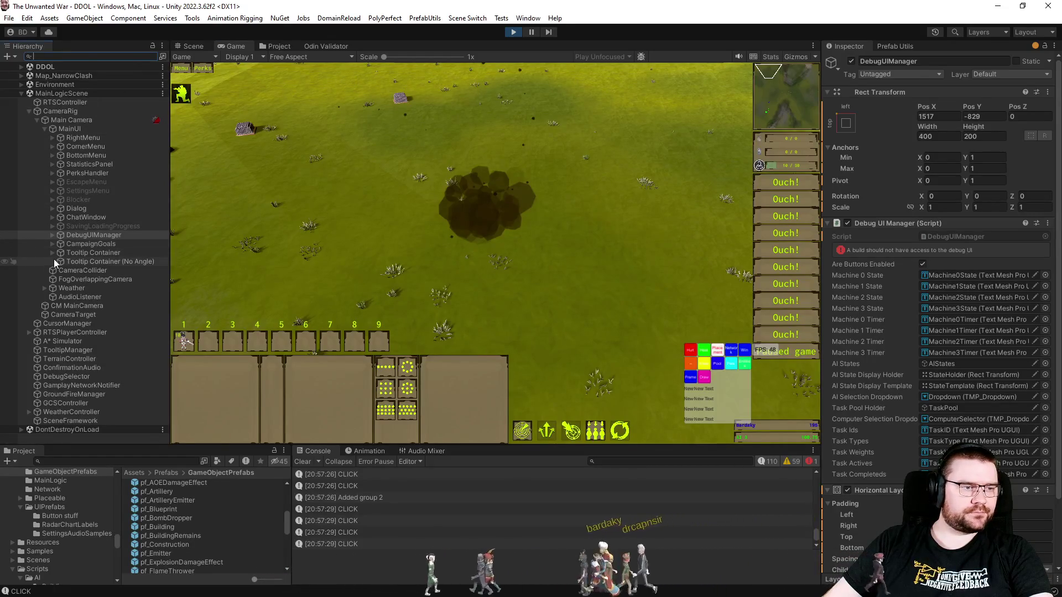
left_click(29, 331)
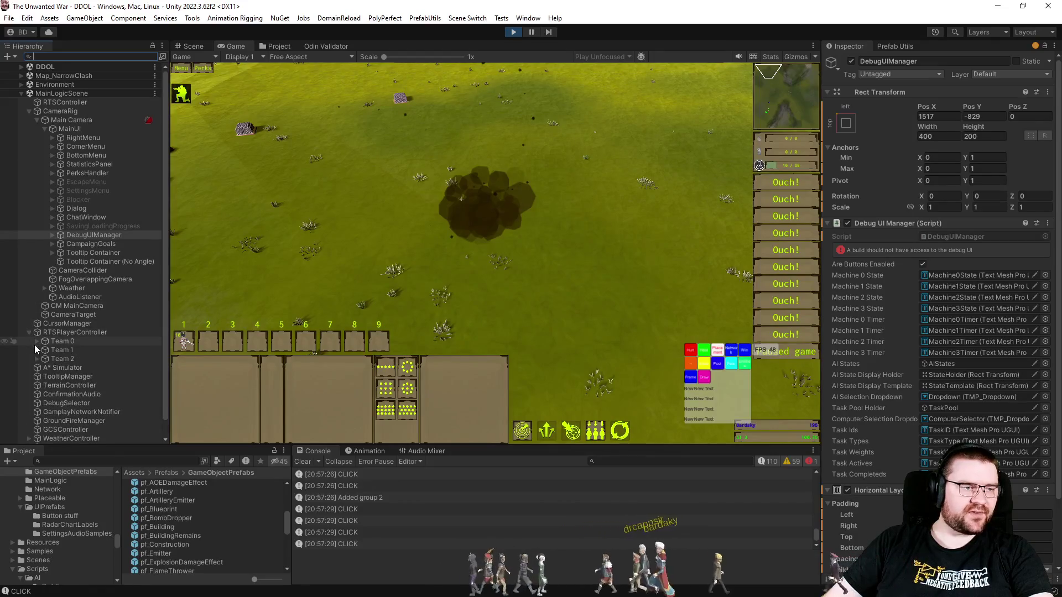
left_click(38, 350)
left_click(43, 359)
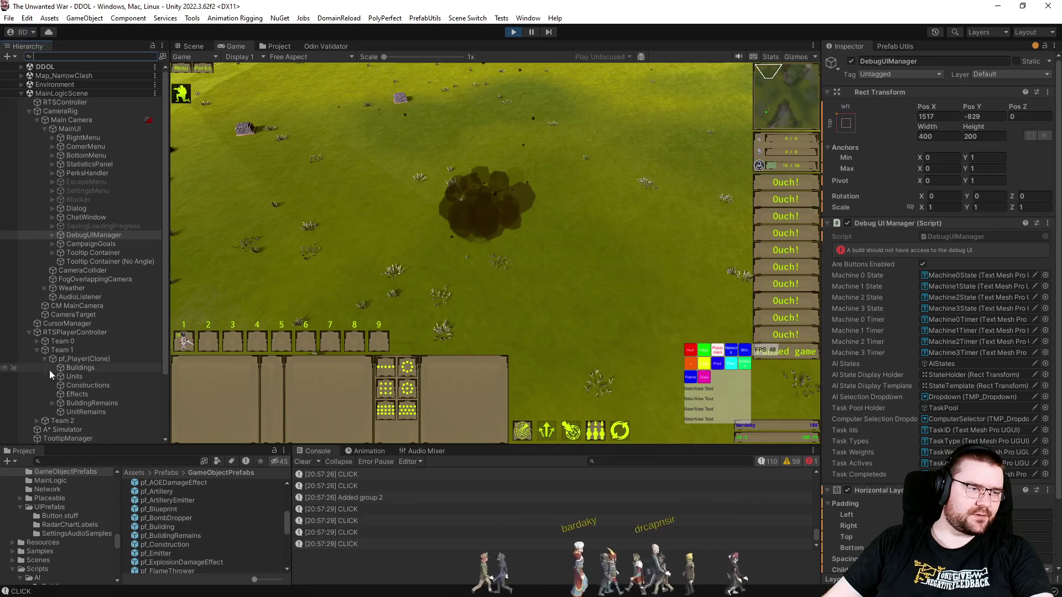
left_click(52, 404)
left_click(85, 420)
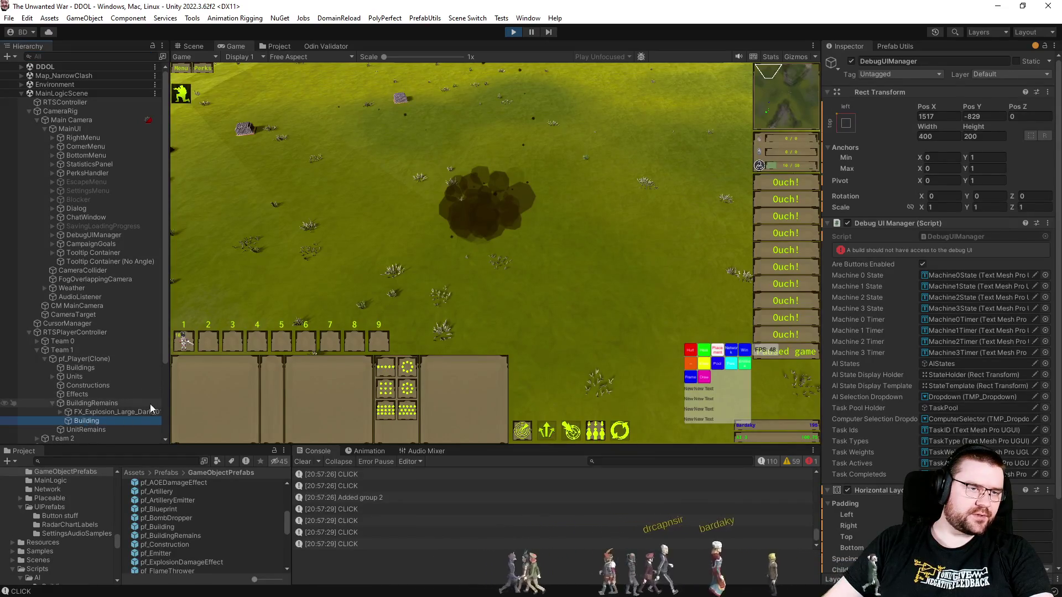
scroll(111, 350, "down", 3)
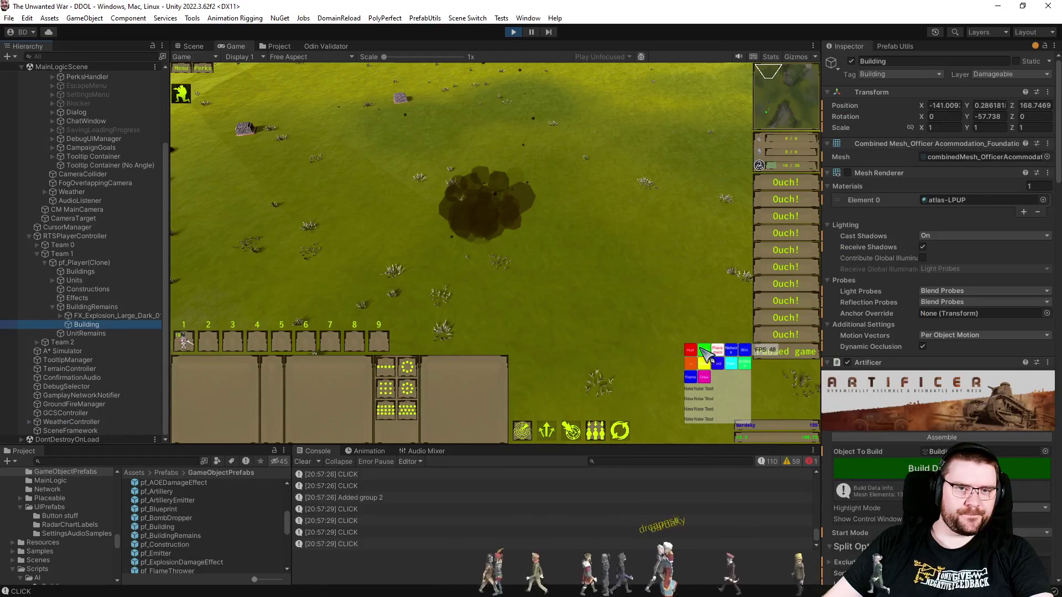
left_click(849, 172)
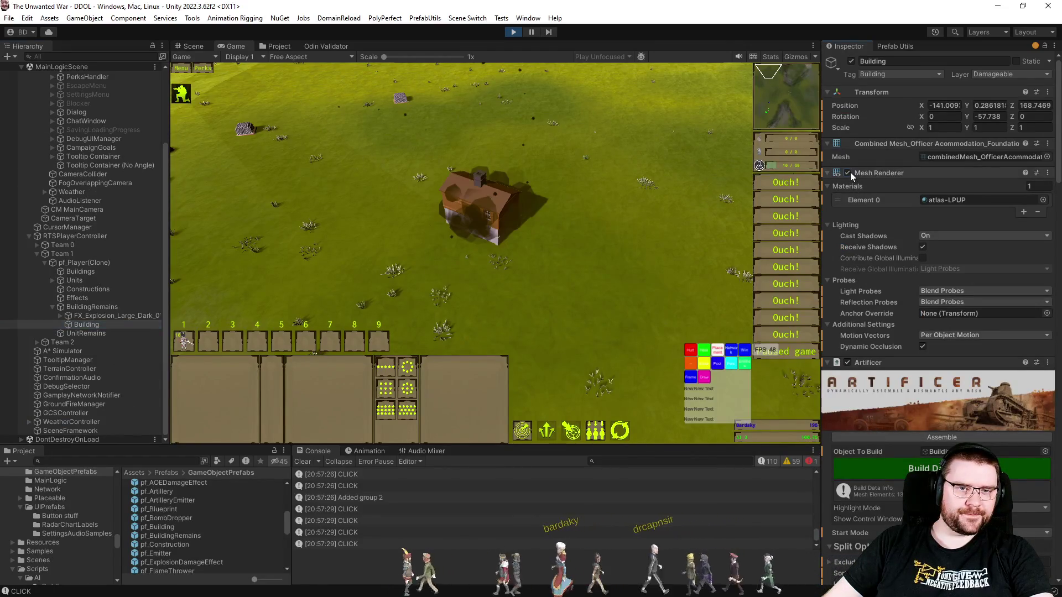
- Hide the mesh again, use Artificer Controls' Set Built, then Dismantle the house
left_click(848, 173)
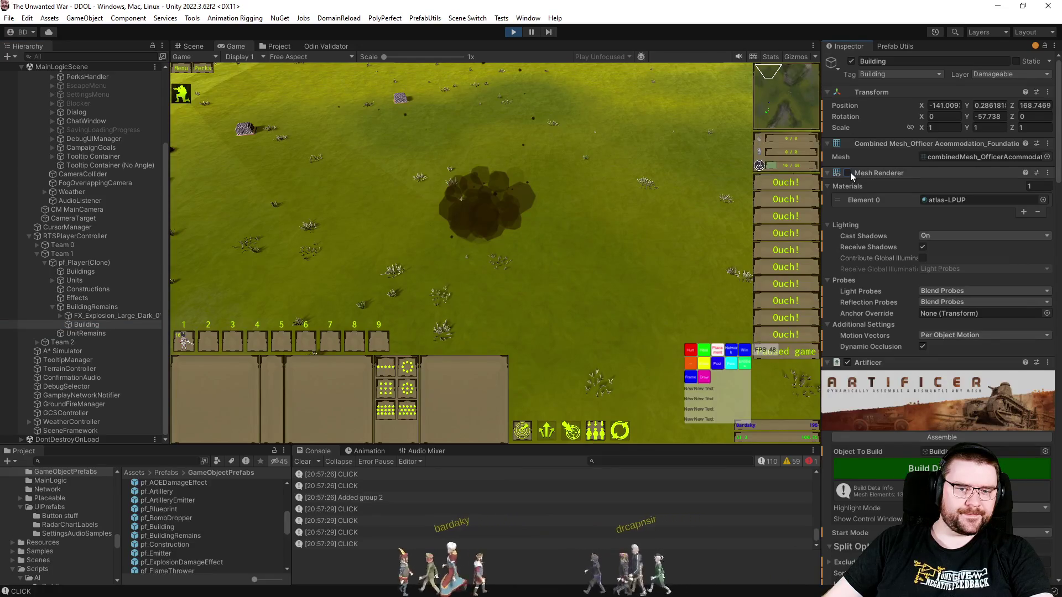
left_click(194, 46)
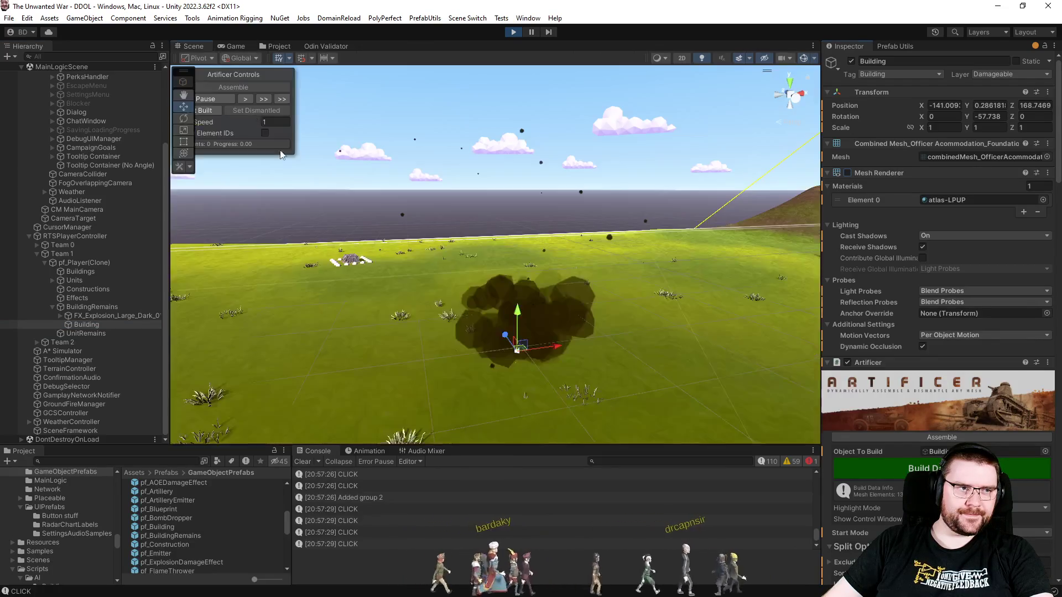
left_click(202, 110)
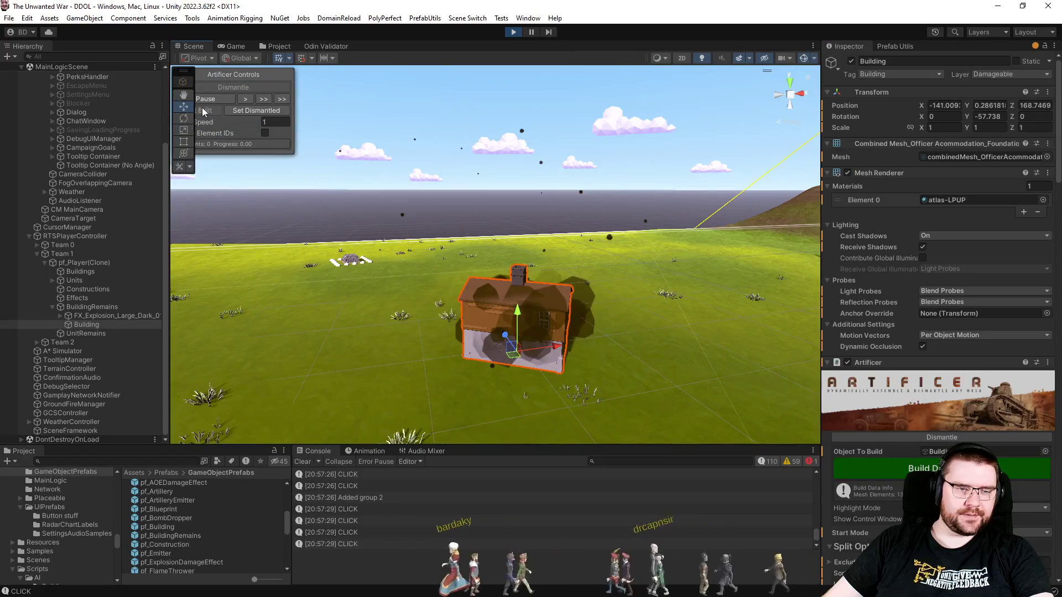
left_click(237, 47)
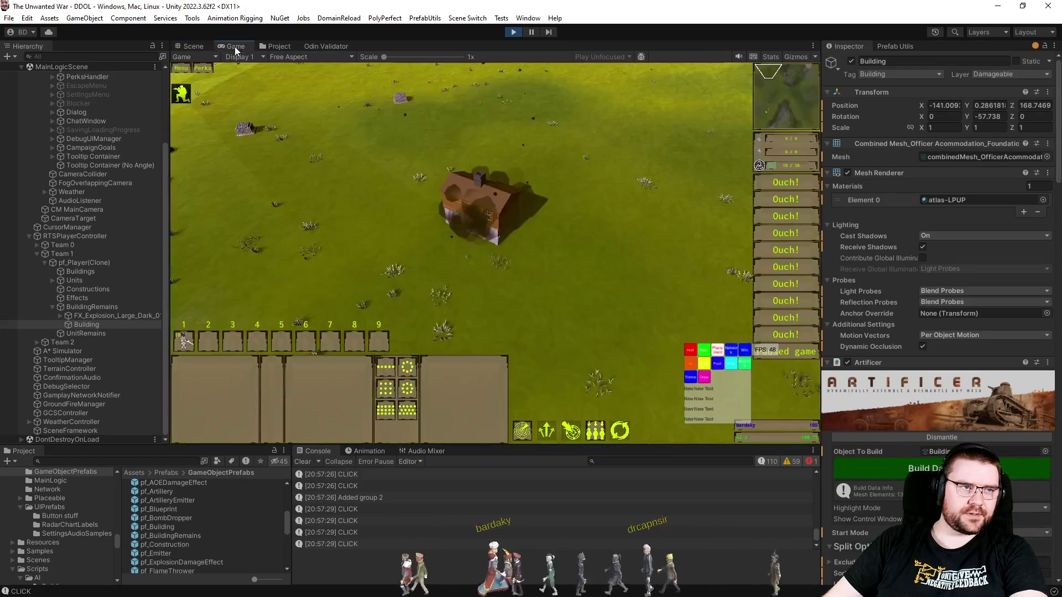
left_click(197, 46)
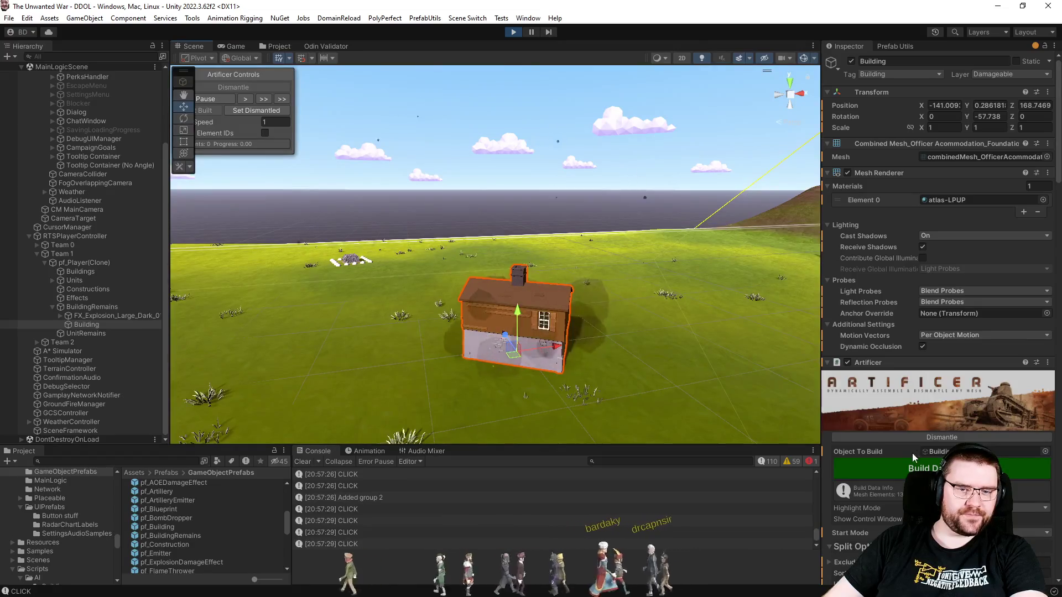
left_click(922, 438)
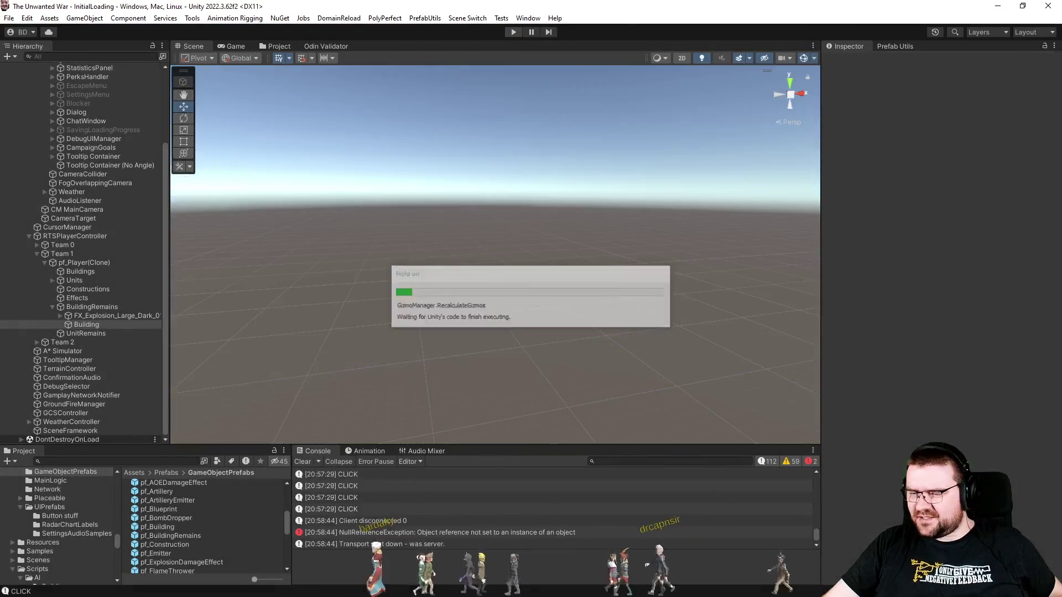
- Back in RTSPlayerController.cs, jump from the SetBuilt call on line 521 to its definition
key("alt+Tab")
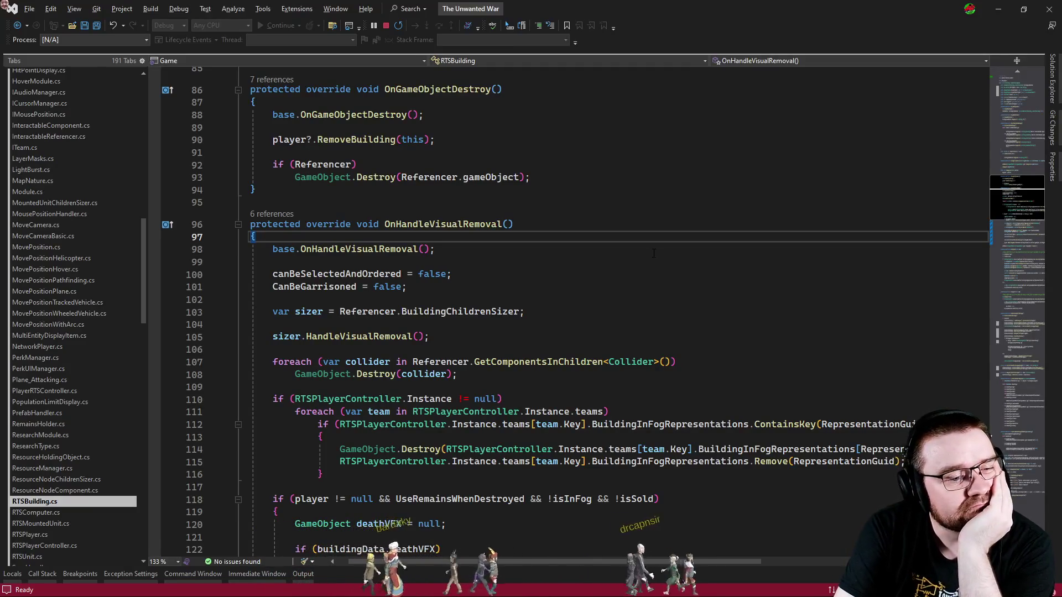
left_click(647, 247)
key("ctrl+minus")
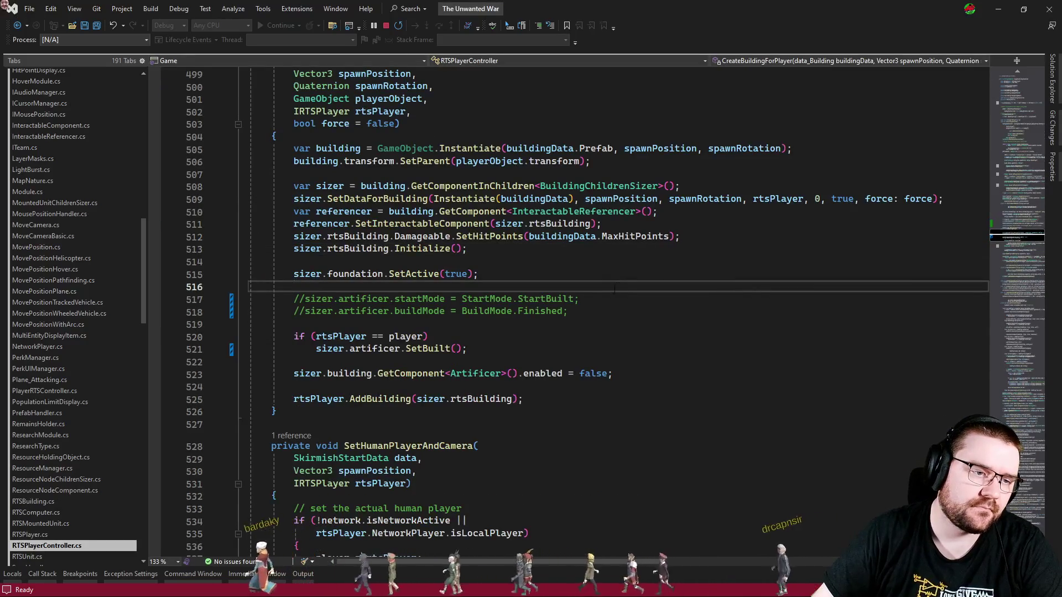
double_click(427, 348)
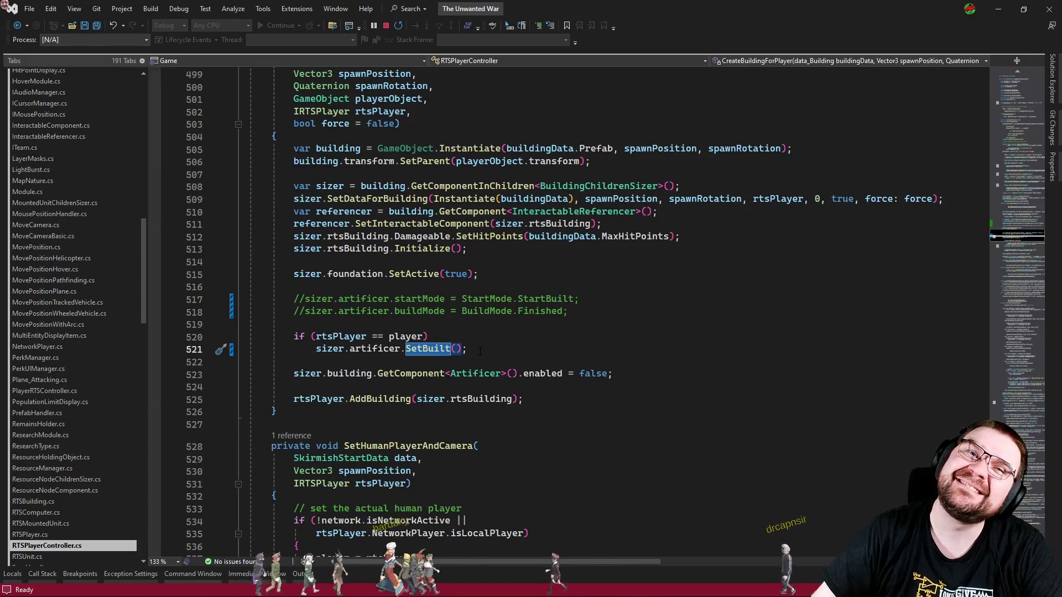
left_click(480, 350)
left_click(510, 326)
key("Up")
double_click(414, 349)
key("F12")
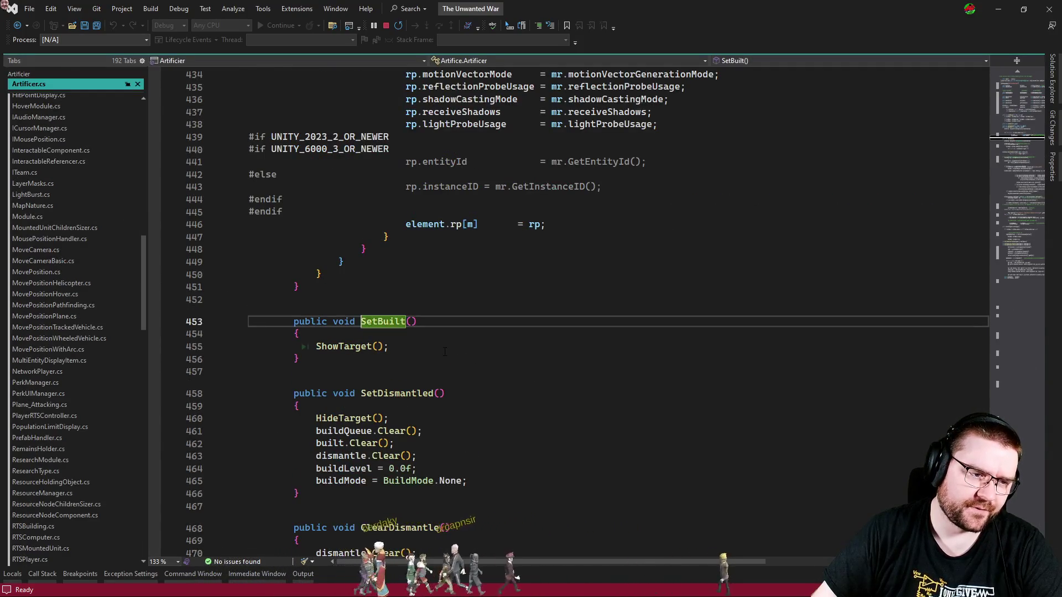
- Inspect the ShowTarget definition, then navigate back to the SetBuilt call in RTSPlayerController
left_click(445, 352)
key("F12")
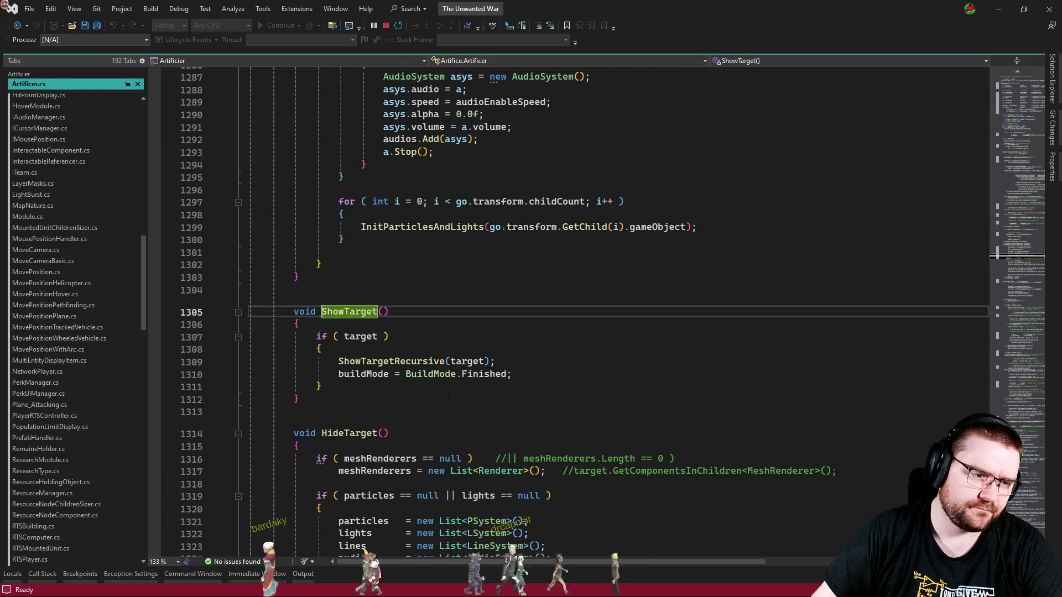
key("ctrl+minus")
key("ctrl+minus")
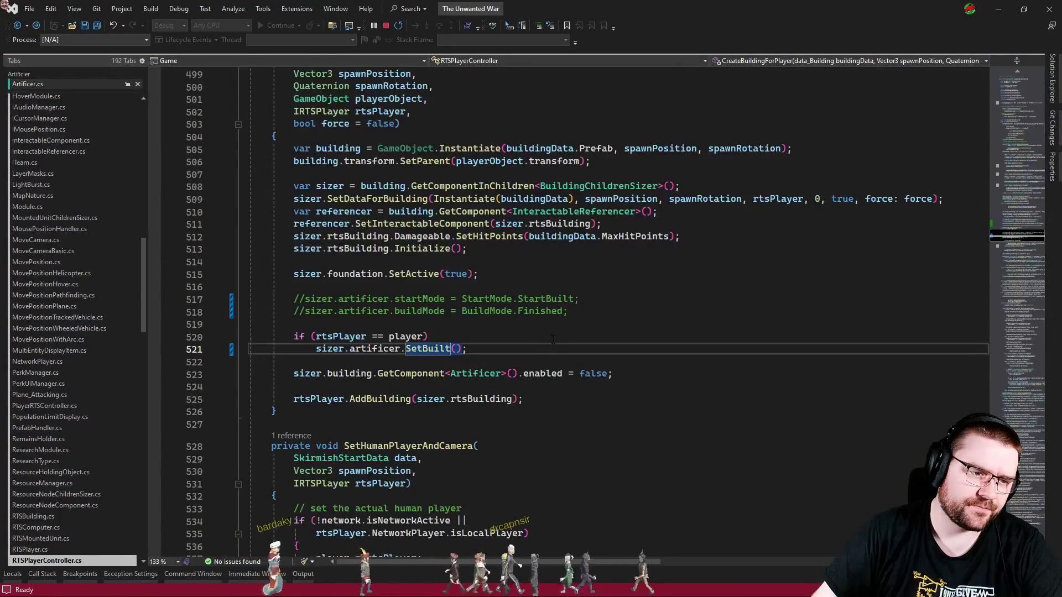
key("ctrl+minus")
- Uncomment line 518 that sets buildMode to Finished, and save RTSPlayerController.cs
key("shift+Home")
key("ctrl+k")
key("ctrl+u")
key("Up")
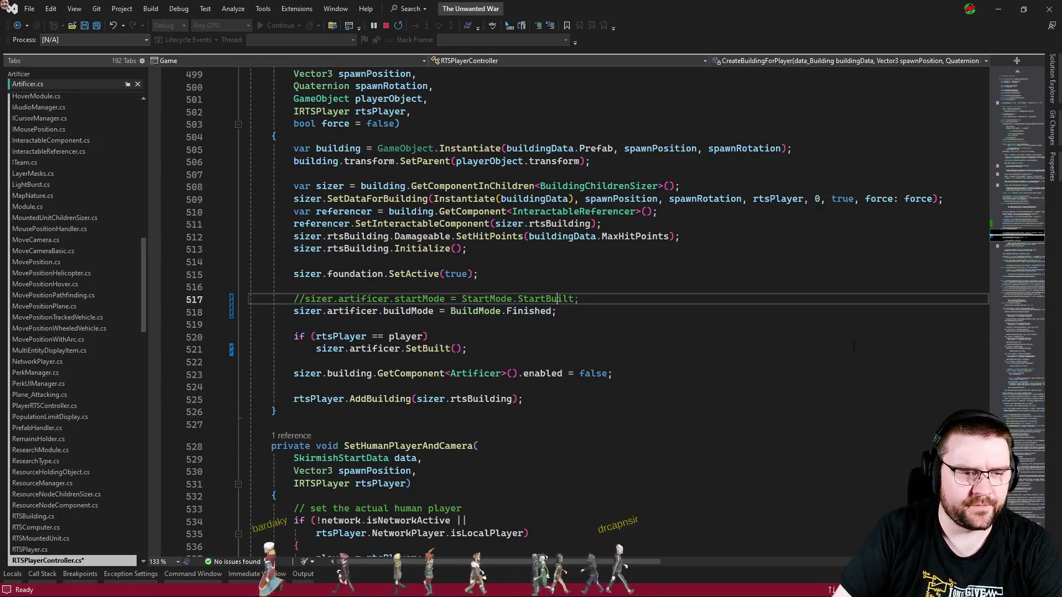
key("Up")
key("ctrl+s")
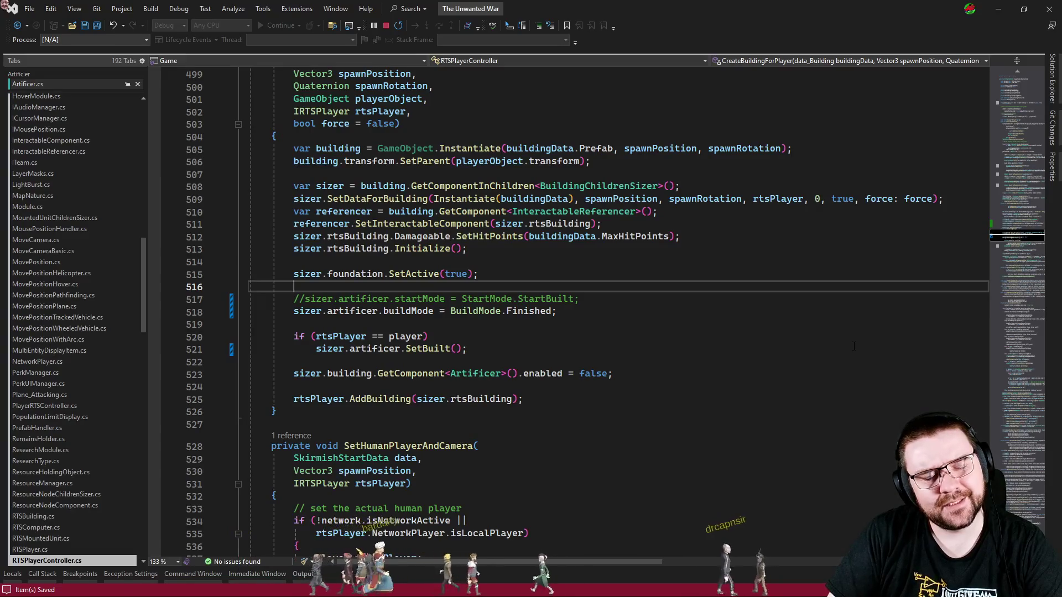
key("ctrl+minus")
key("ctrl+Tab")
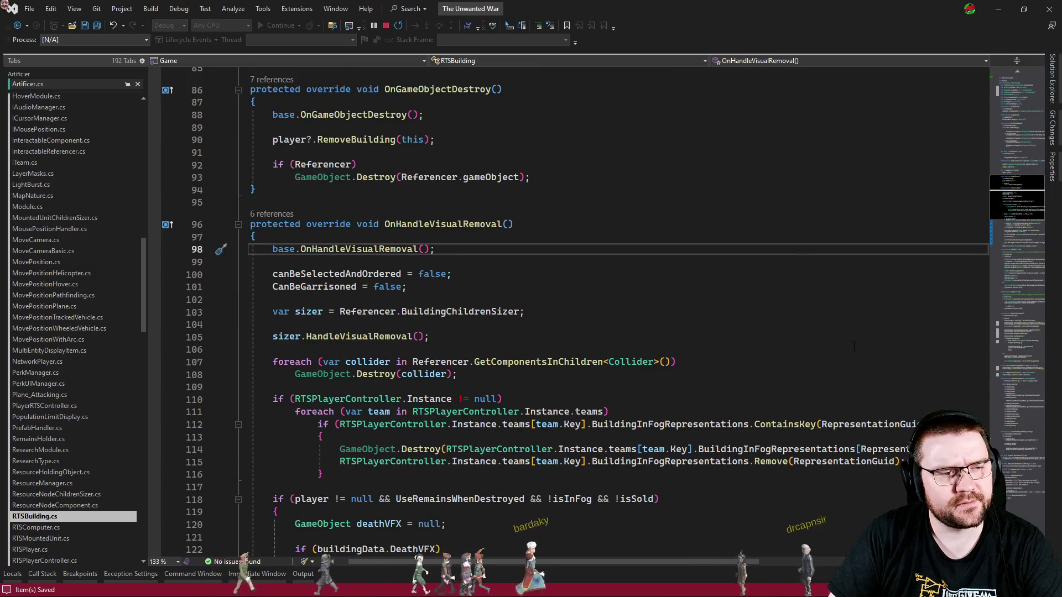
- Switch through the open code files to RTSPlayer.cs
key("ctrl+Tab")
key("ctrl+Tab")
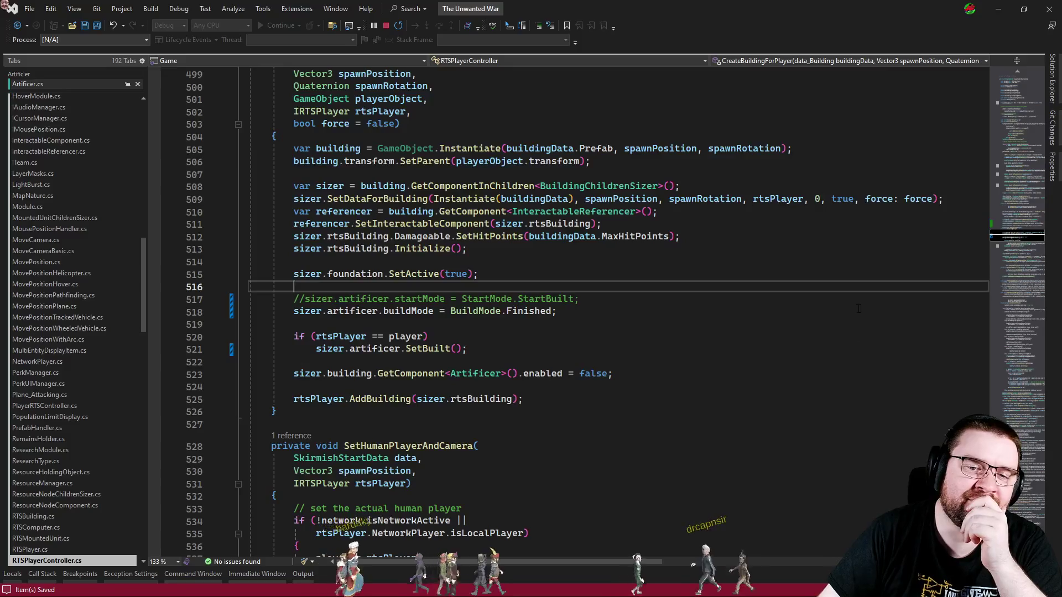
scroll(858, 308, "up", 13)
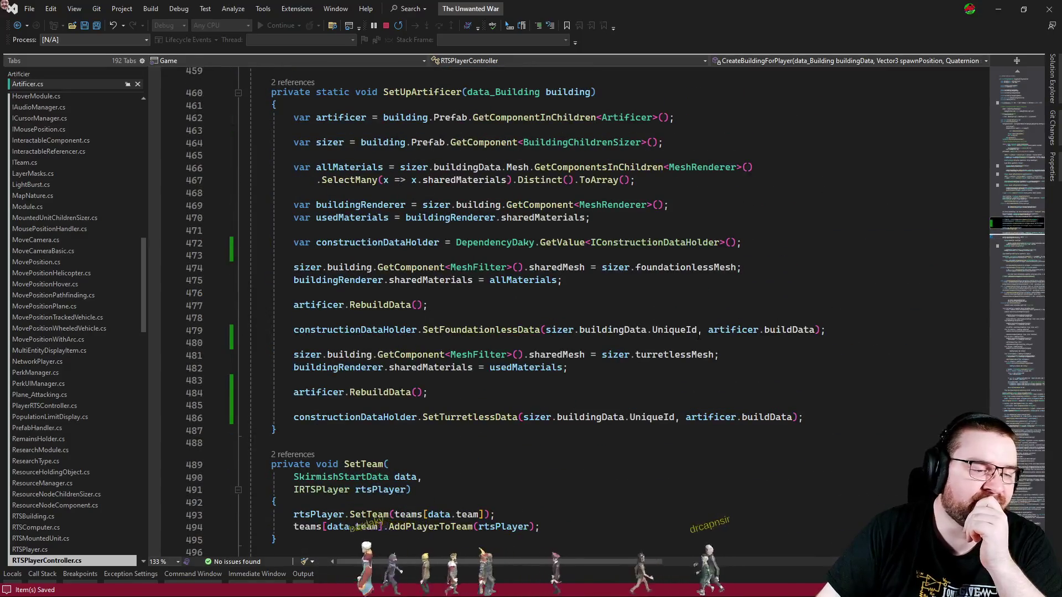
scroll(683, 338, "down", 13)
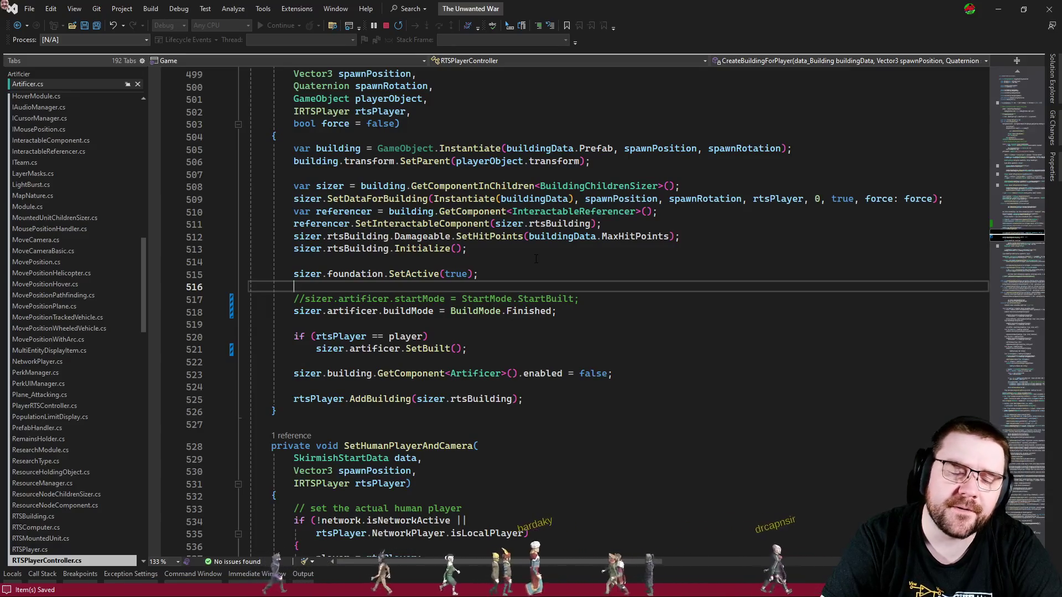
key("ctrl+Tab")
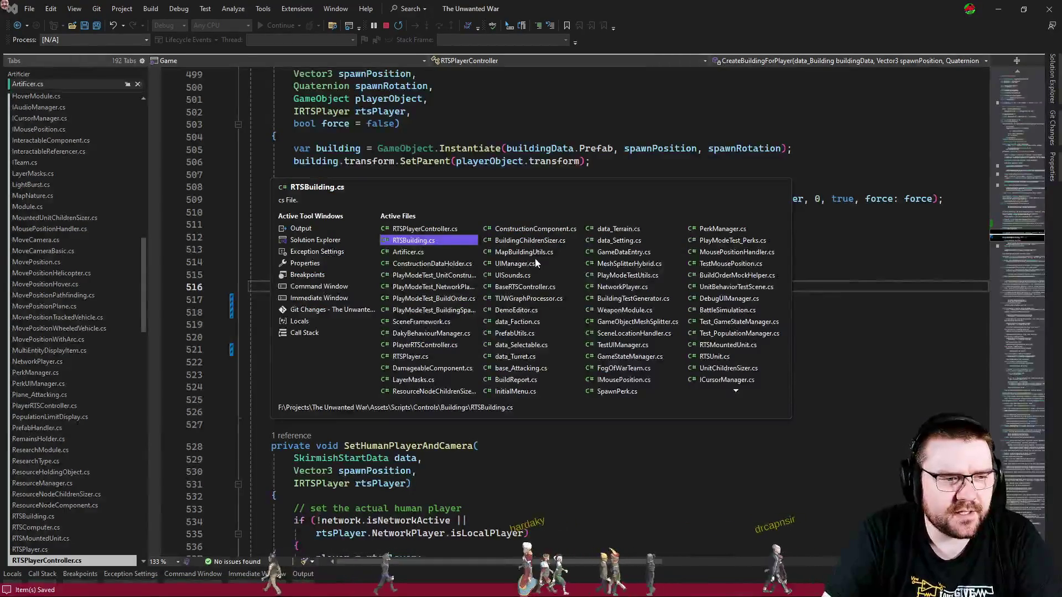
key("ctrl+Tab")
key("ctrl+Tab")
key("ctrl+Tab")
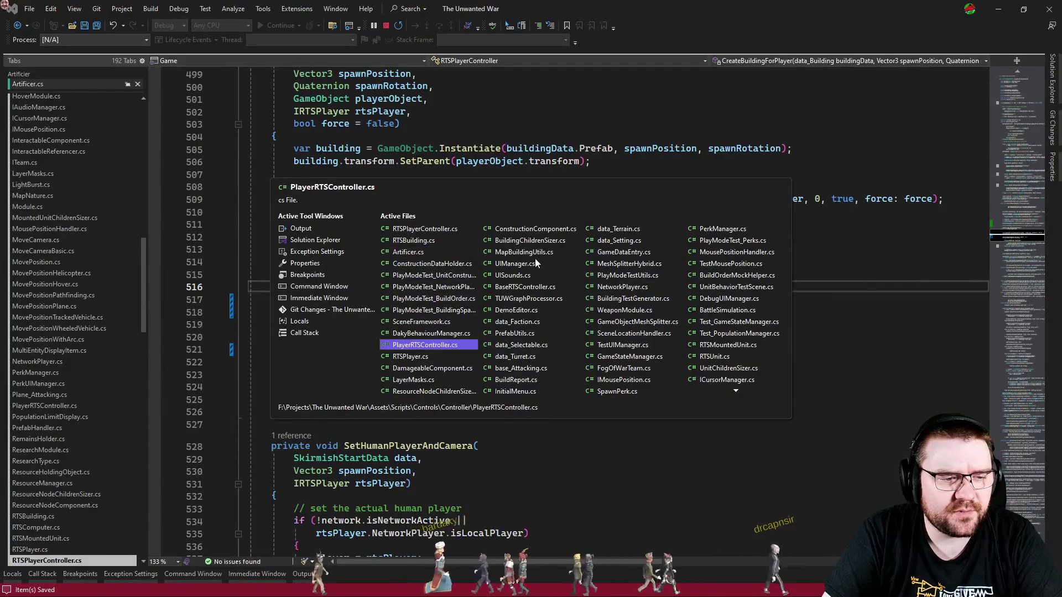
key("ctrl+Tab")
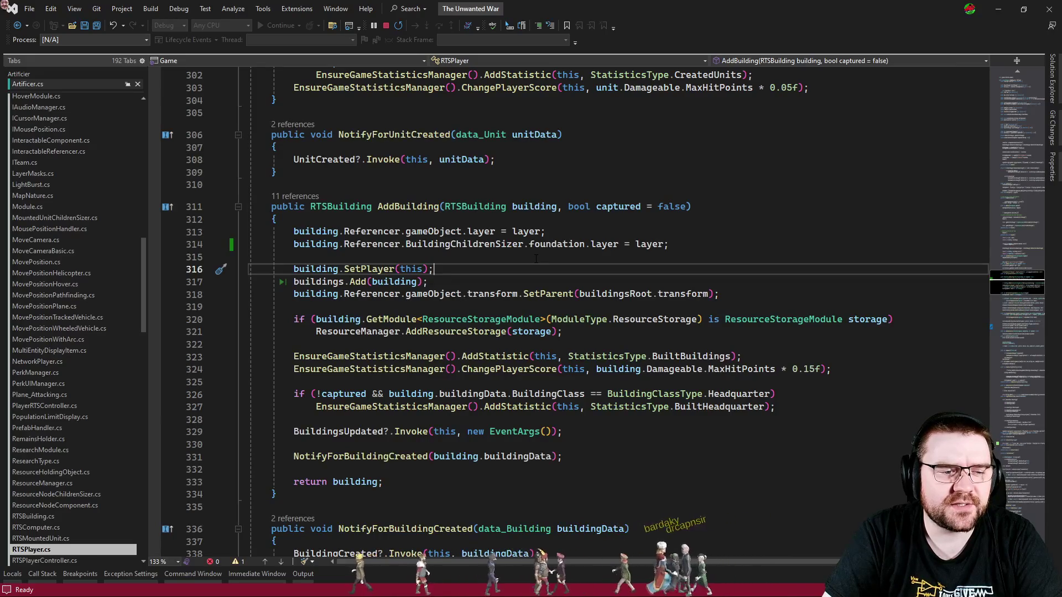
- Search the solution for 'artificer' and jump to its setup lines in CreateBuilding
key("ctrl+f")
type("artificer")
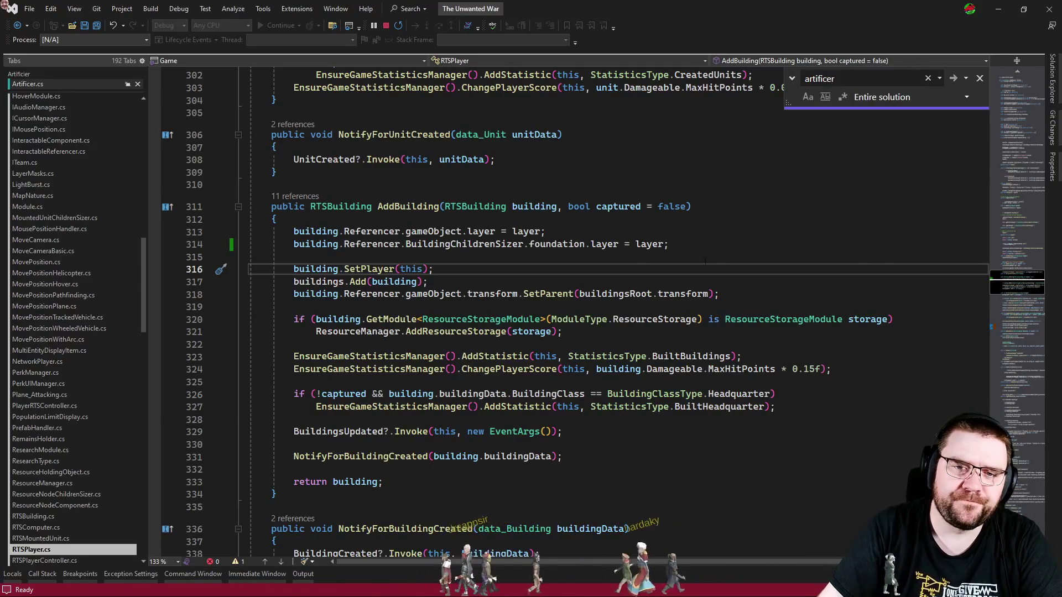
left_click(1030, 337)
scroll(536, 263, "up", 5)
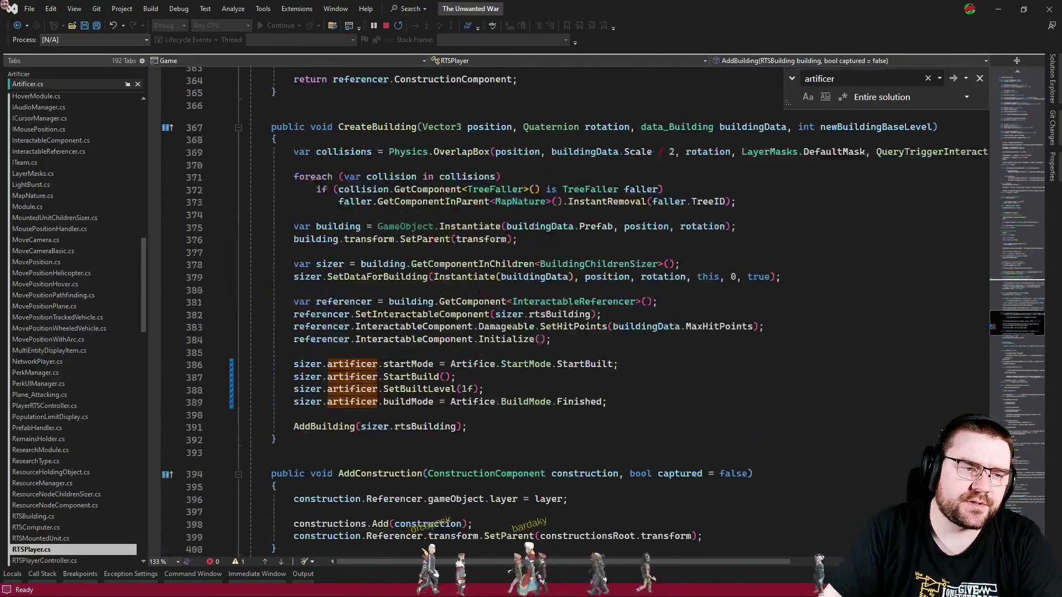
key("Escape")
left_click(656, 429)
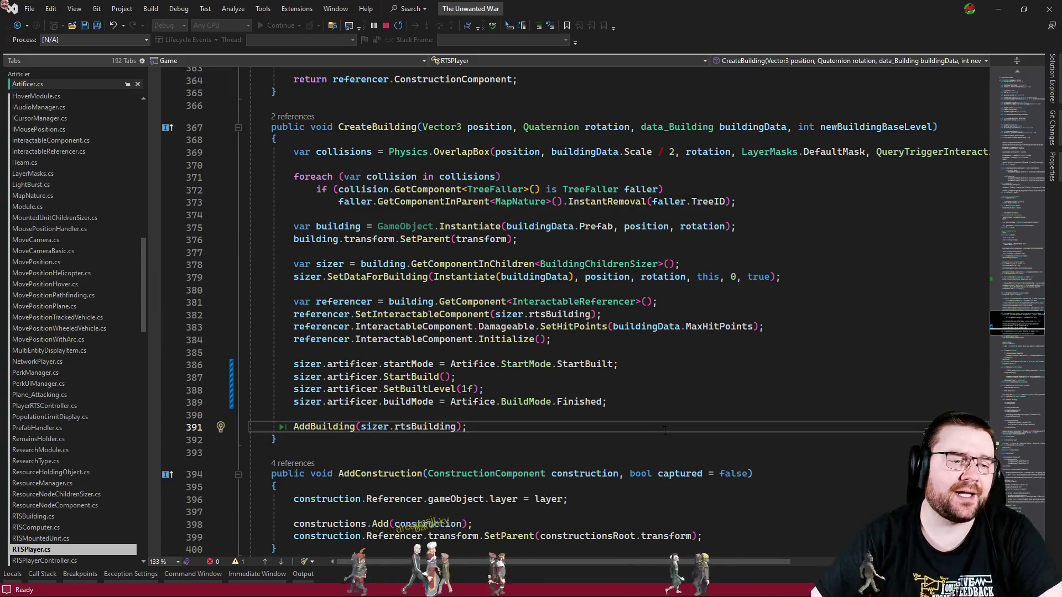
- Paste RTSPlayer's four artificer setup lines into RTSPlayerController and strip the Artifice prefixes
left_click_drag(641, 402, 640, 352)
key("ctrl+c")
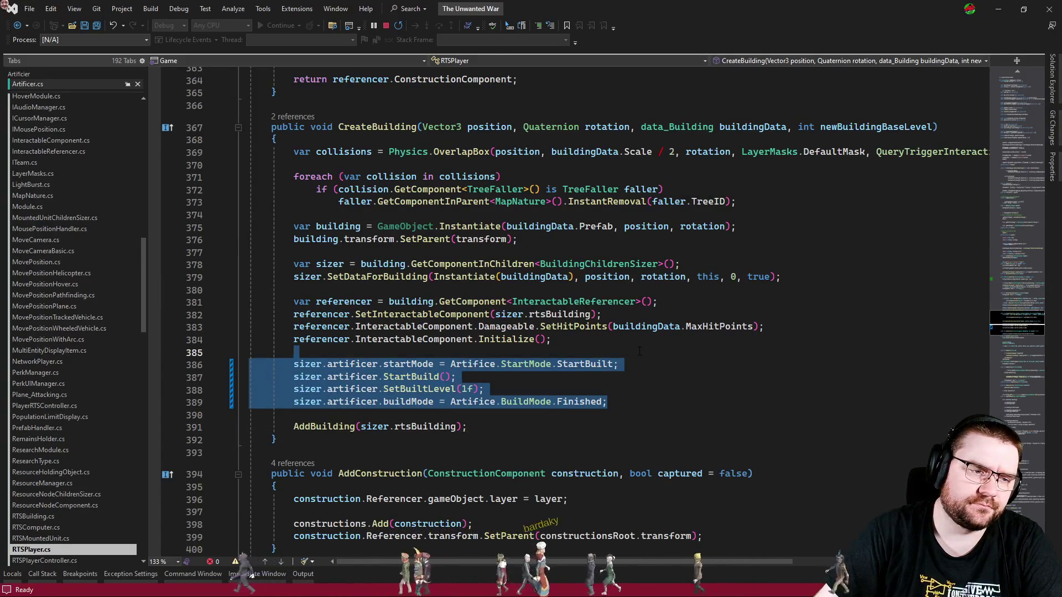
key("ctrl+Tab")
key("ctrl+v")
key("ctrl+s")
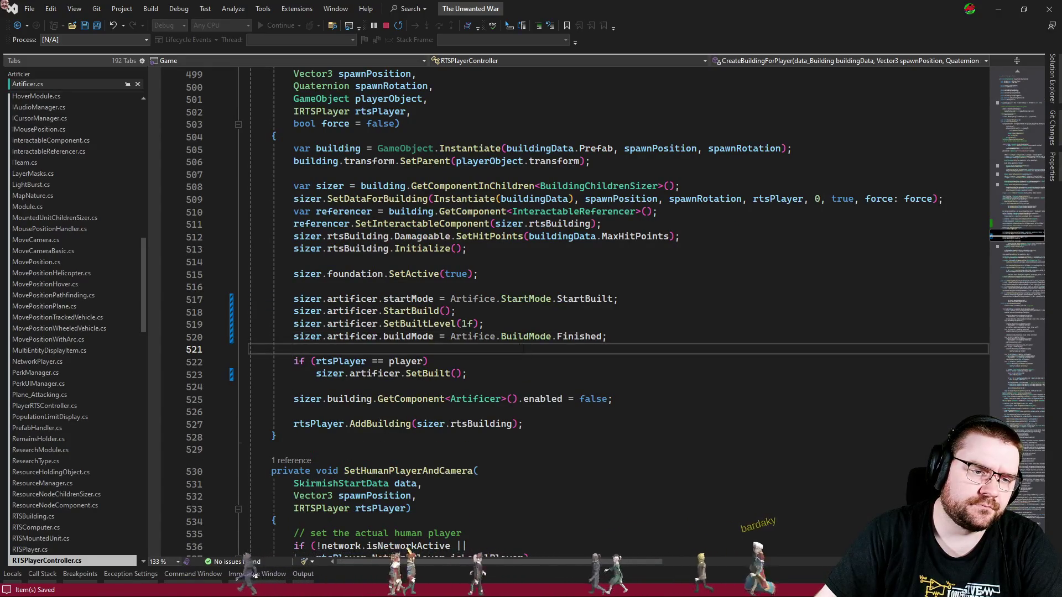
double_click(477, 299)
key("Delete")
key("Delete")
double_click(473, 337)
key("Delete")
key("Delete")
left_click(481, 354)
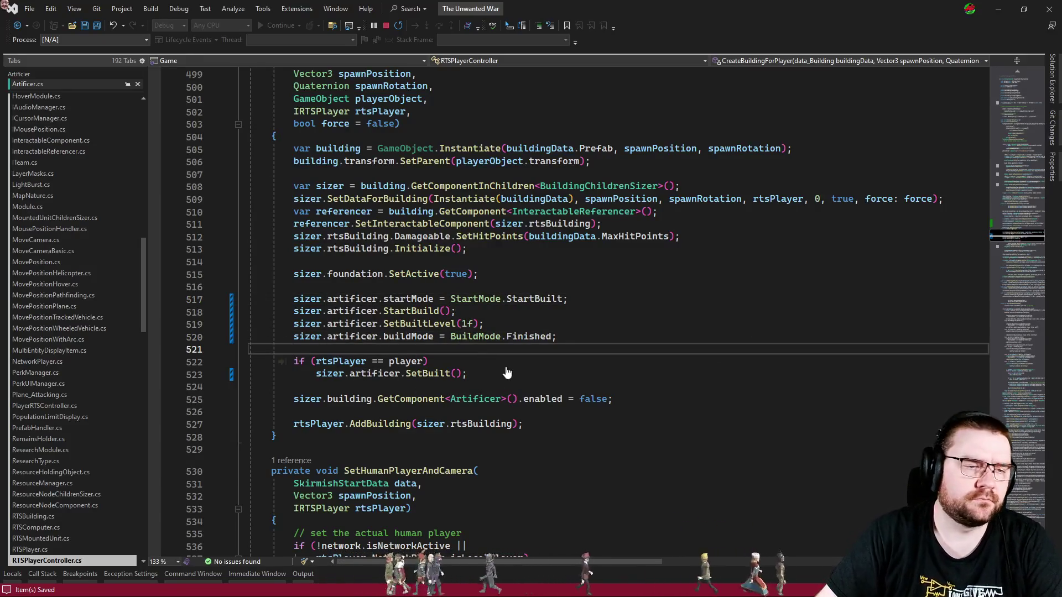
- Check CreateBuilding's two references, including the NetworkPlayer call, then return to Unity
key("ctrl+Tab")
left_click(295, 119)
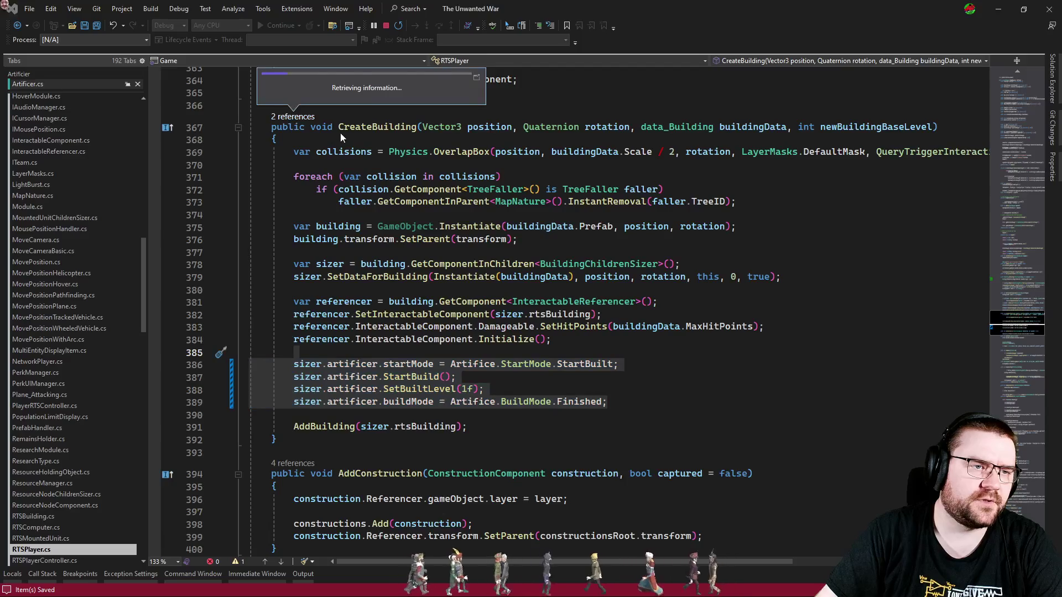
left_click(404, 88)
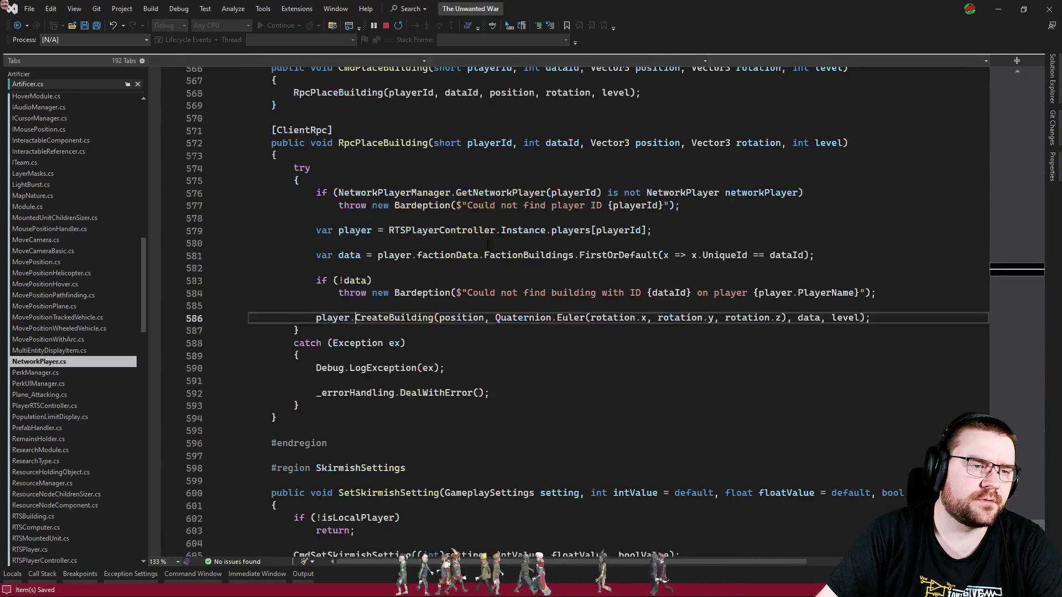
key("ctrl+Tab")
left_click(577, 355)
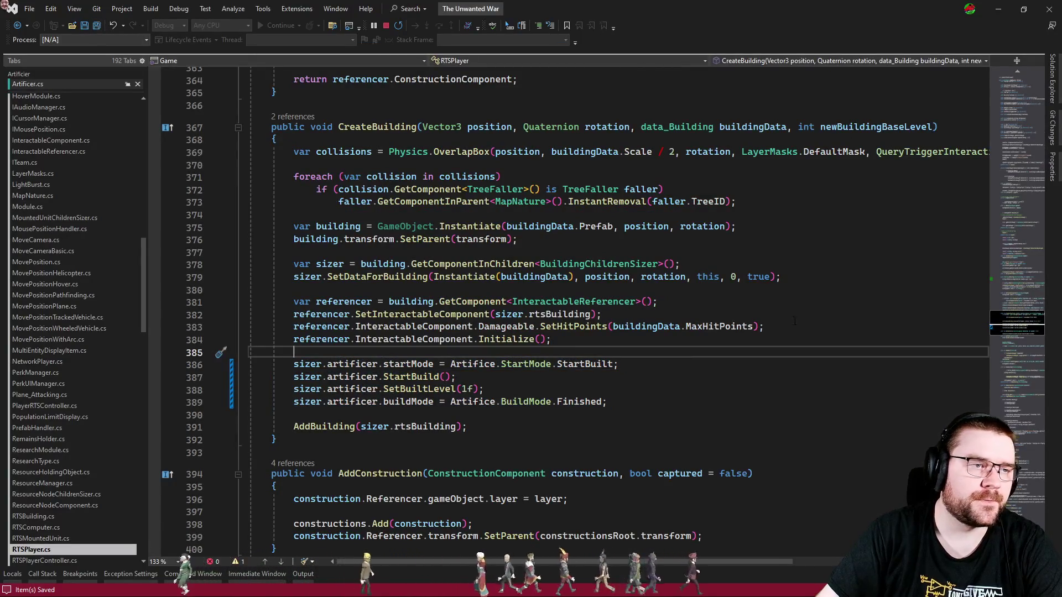
key("alt+Tab")
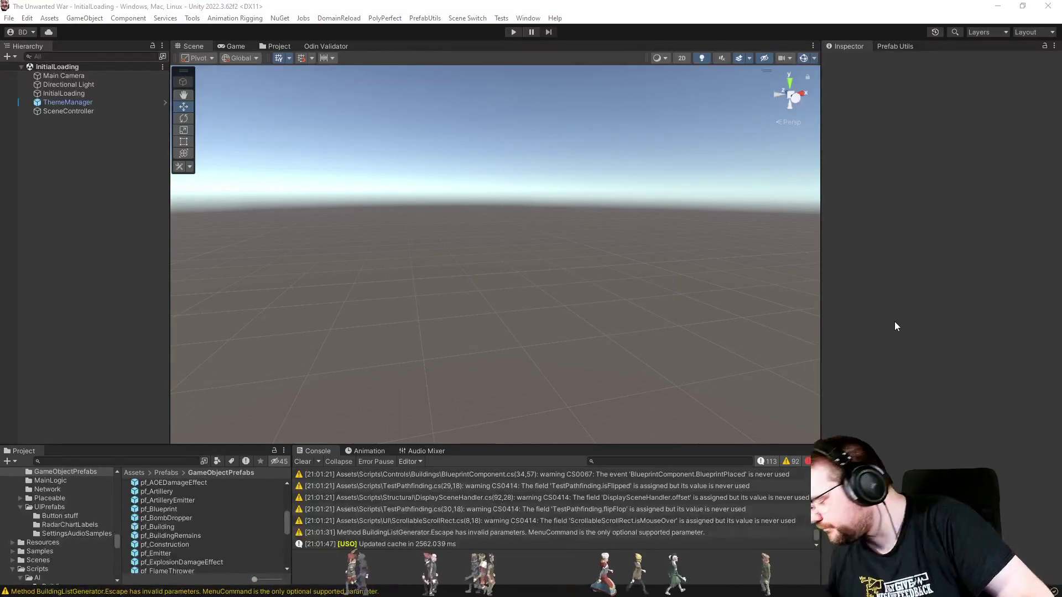
- Play and start a Narrow Clash skirmish with PC - Effortless in slot 3 and a fully explored map
left_click(513, 32)
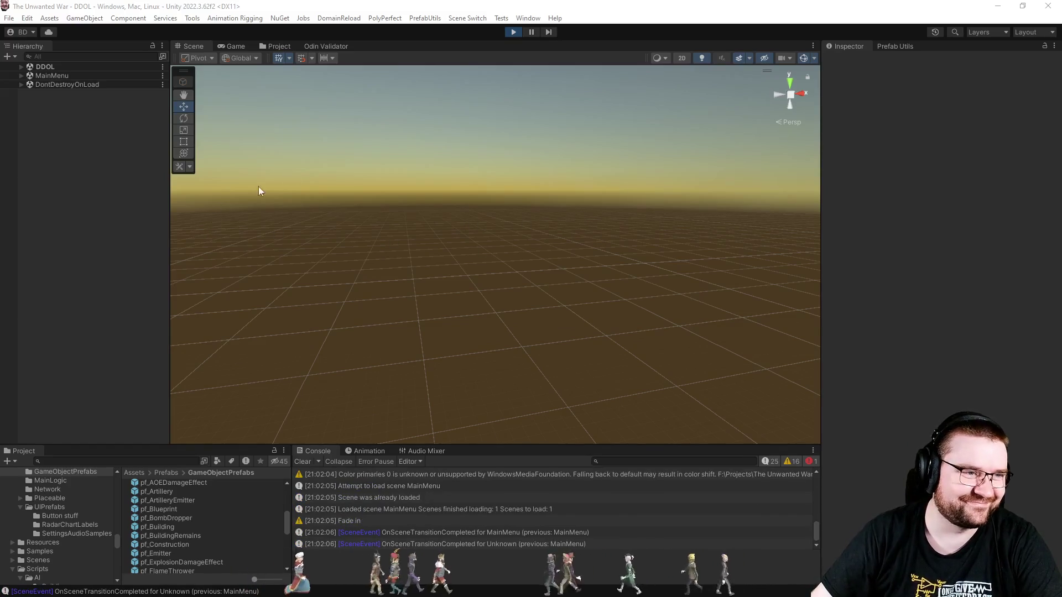
left_click(248, 46)
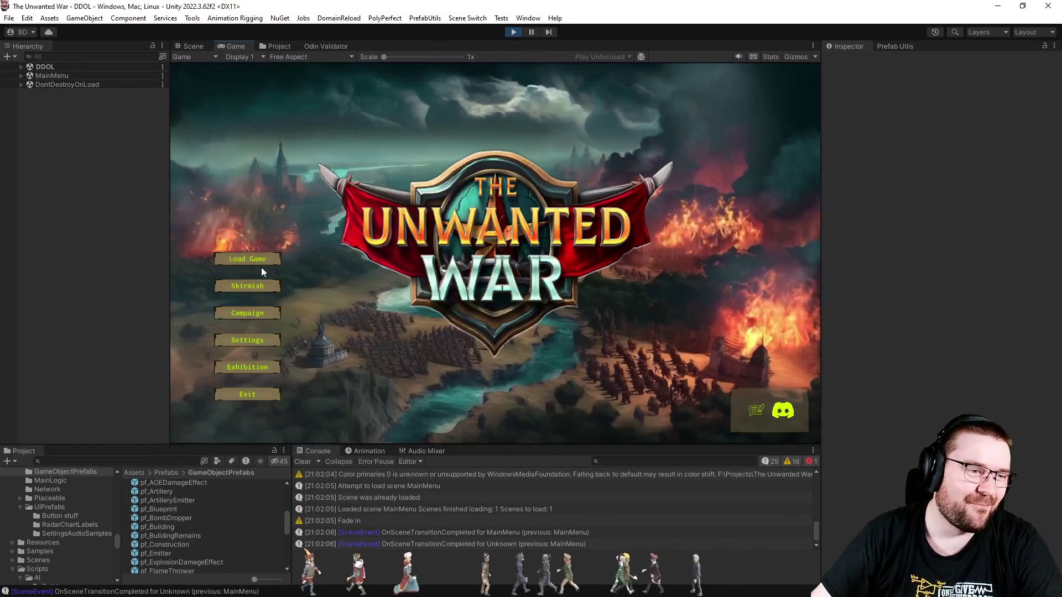
left_click(257, 281)
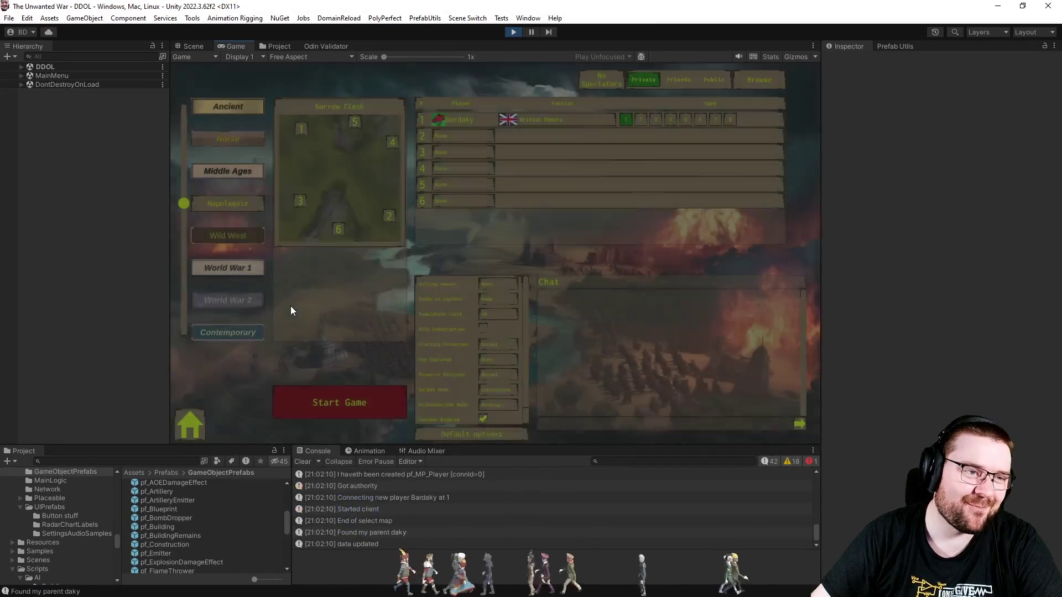
left_click(443, 169)
left_click(449, 196)
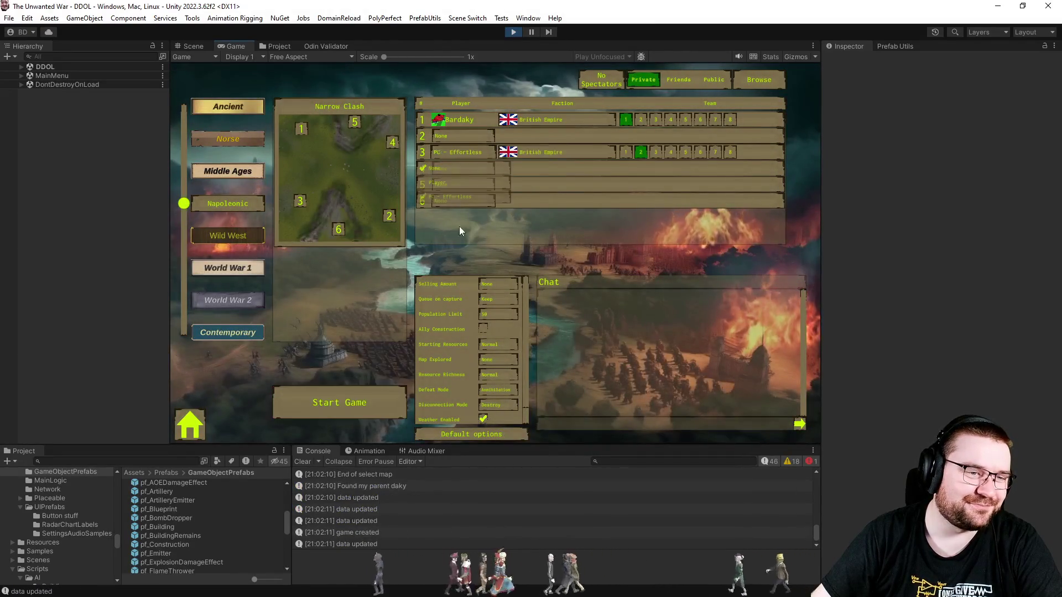
left_click(490, 359)
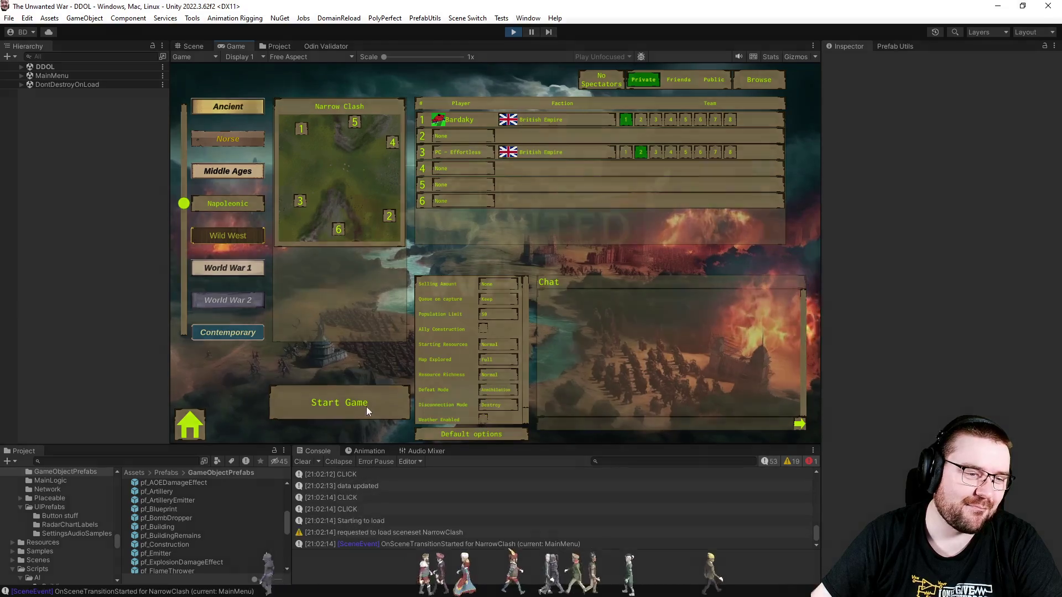
left_click(363, 406)
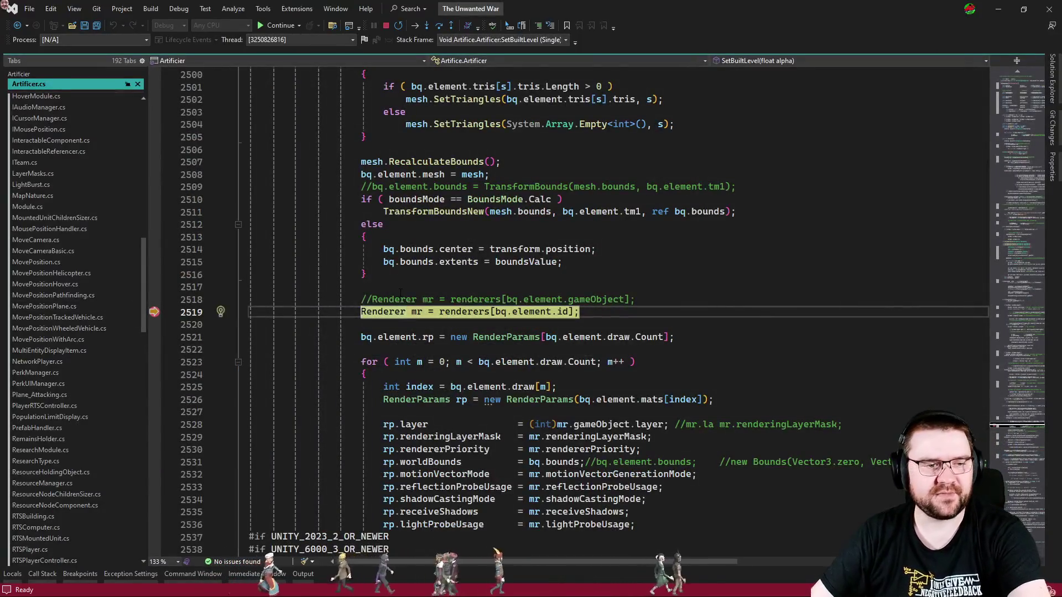
- Resume past the breakpoint, inspect the KeyNotFoundException from Artificer.SetBuiltLevel, then stop play mode
key("F5")
key("alt+Tab")
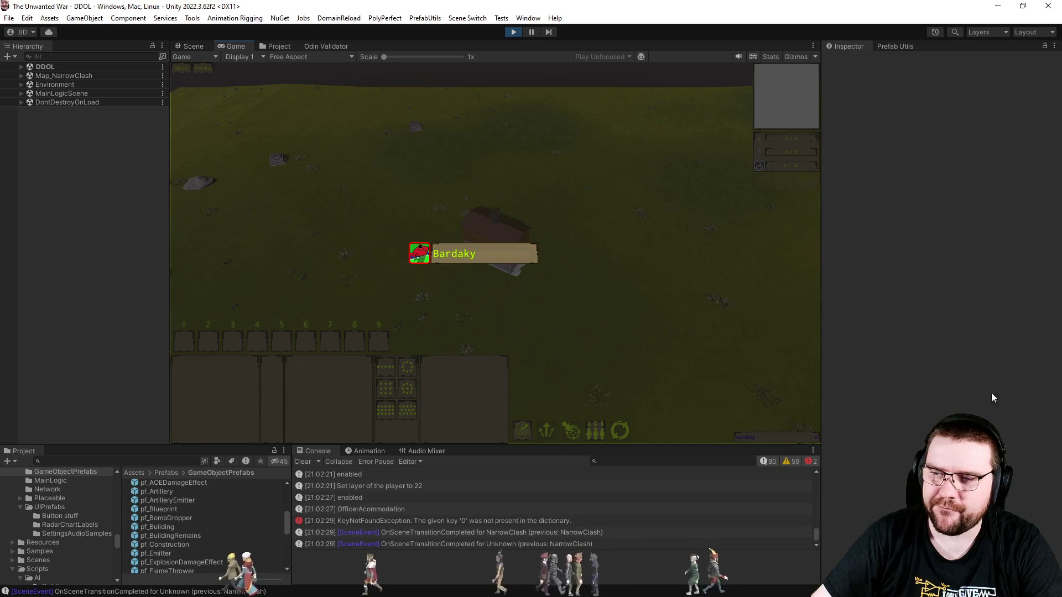
left_click(500, 521)
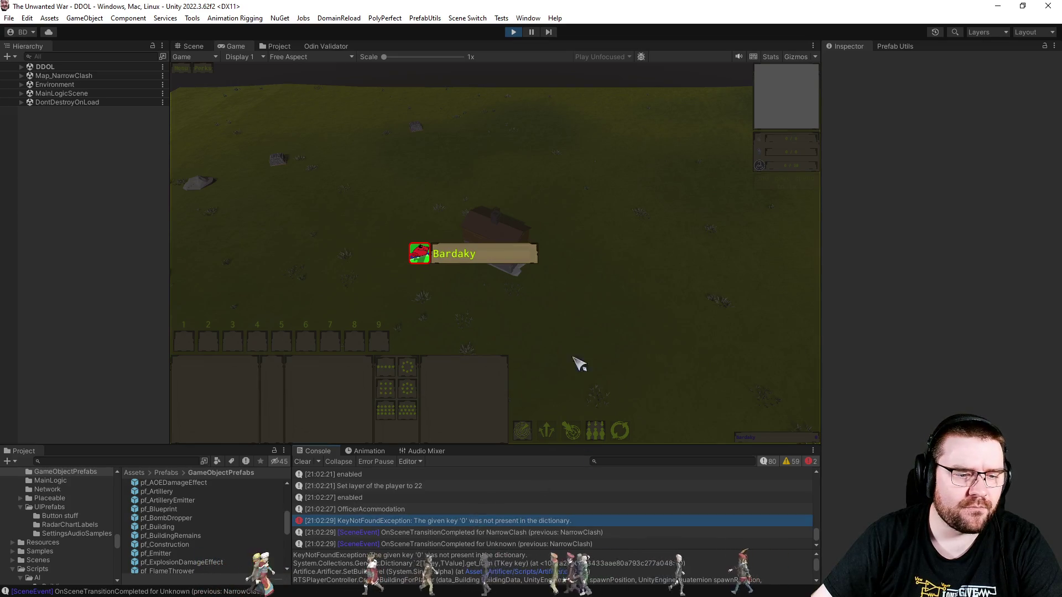
left_click(513, 31)
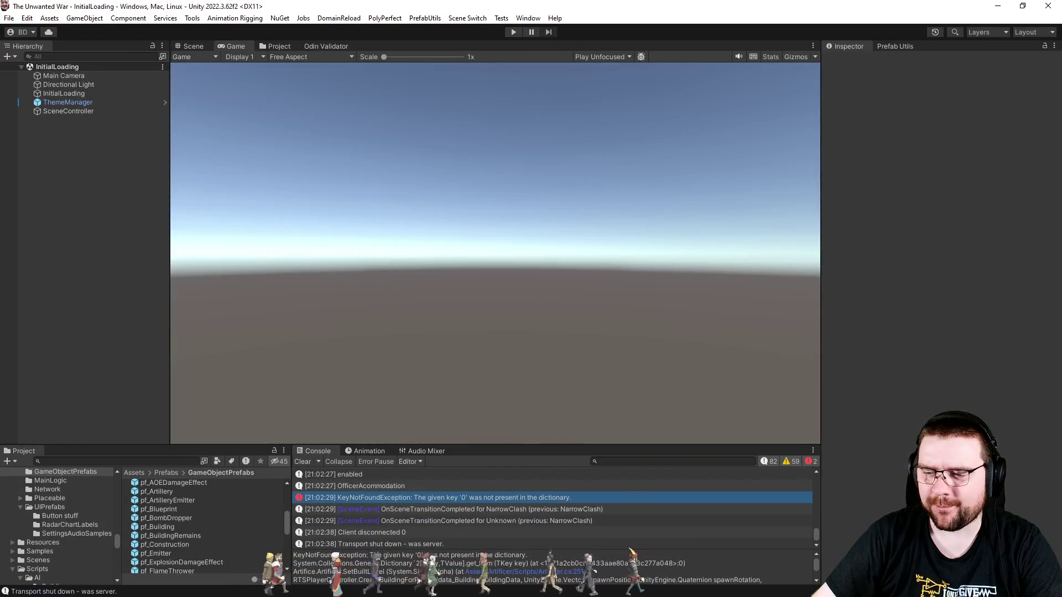
- Append .foundation to BuildingChildrenSizer on line 314 of RTSPlayer.cs and save
key("ctrl+Tab")
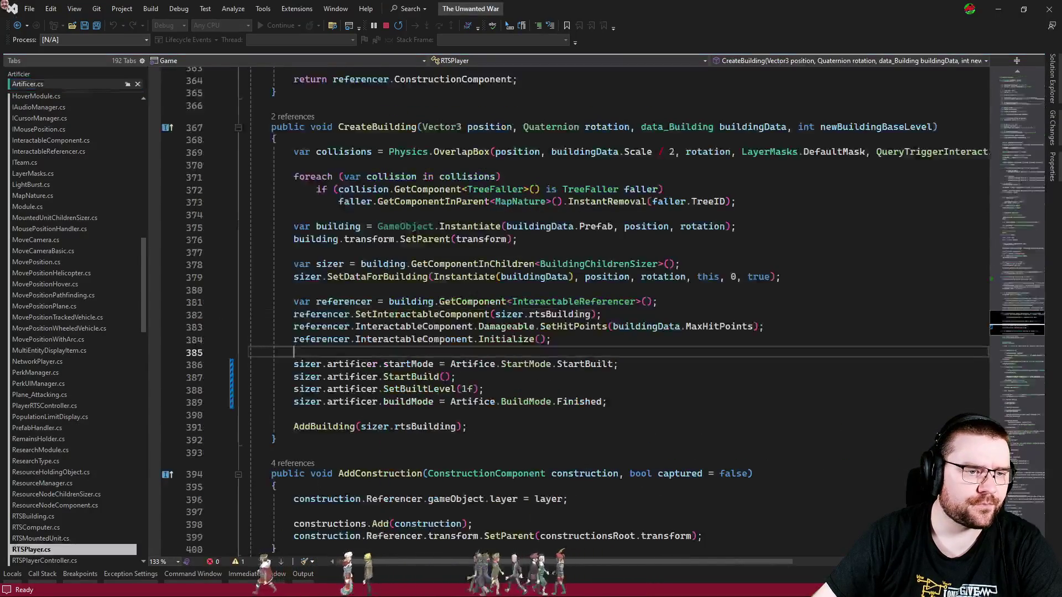
left_click(674, 382)
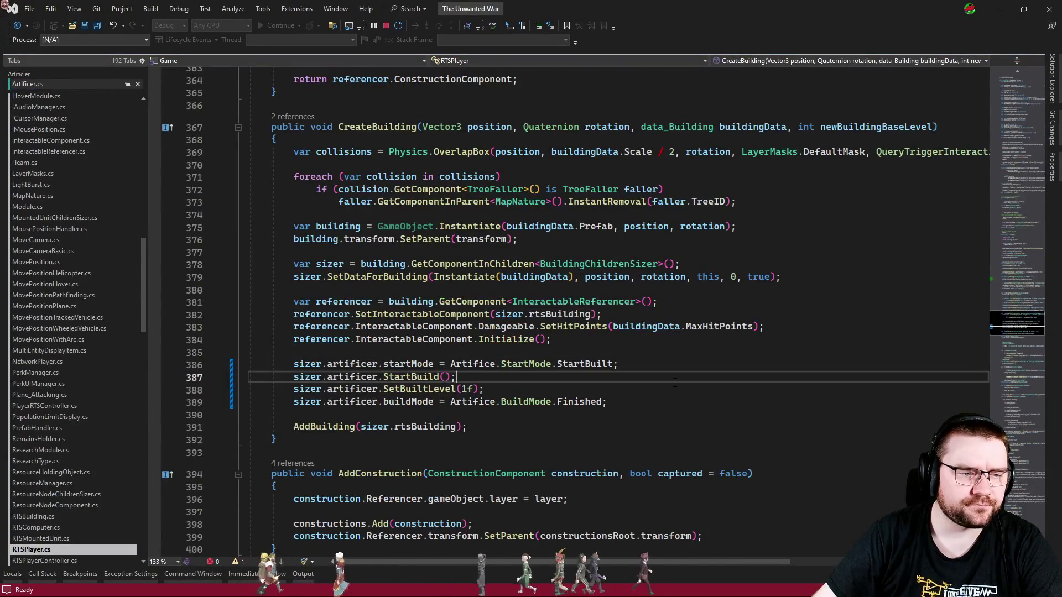
left_click(619, 356)
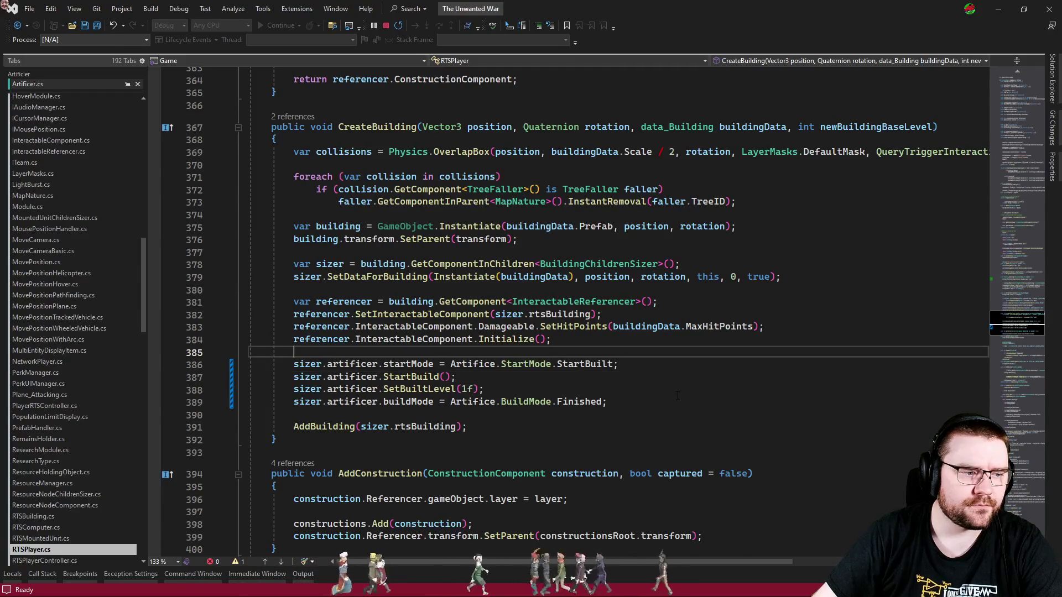
key("ctrl+Tab")
key("ctrl+Tab")
key("ctrl+Tab")
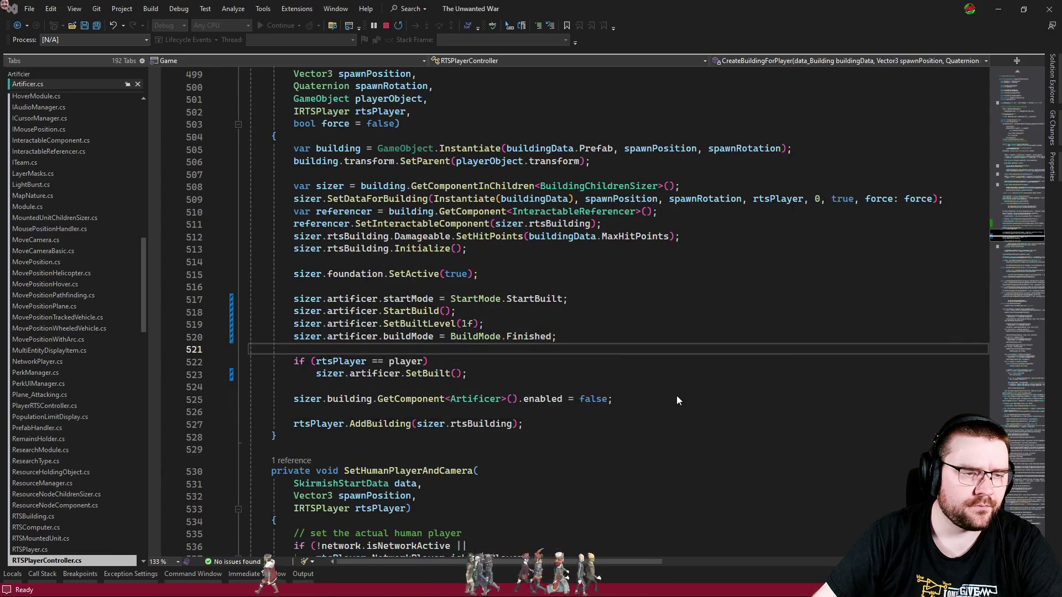
key("ctrl+Tab")
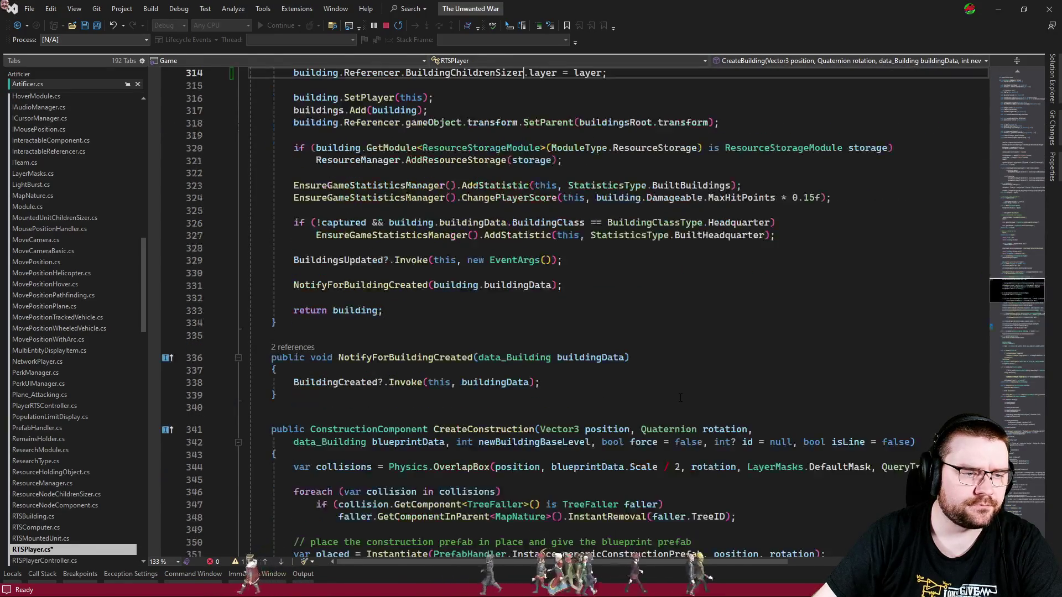
scroll(647, 346, "up", 3)
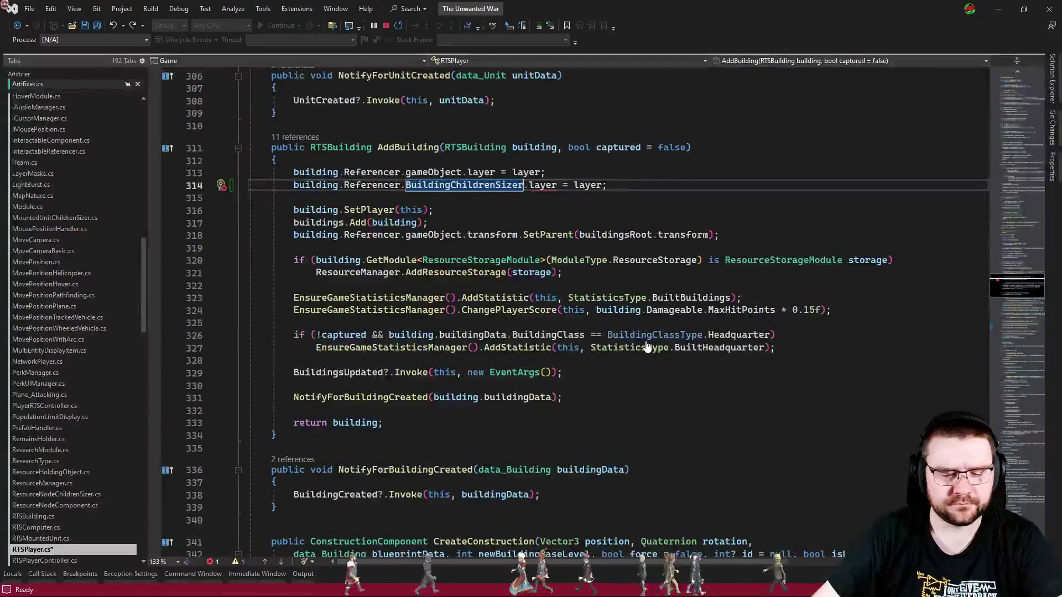
type(".foundation")
scroll(920, 363, "down", 20)
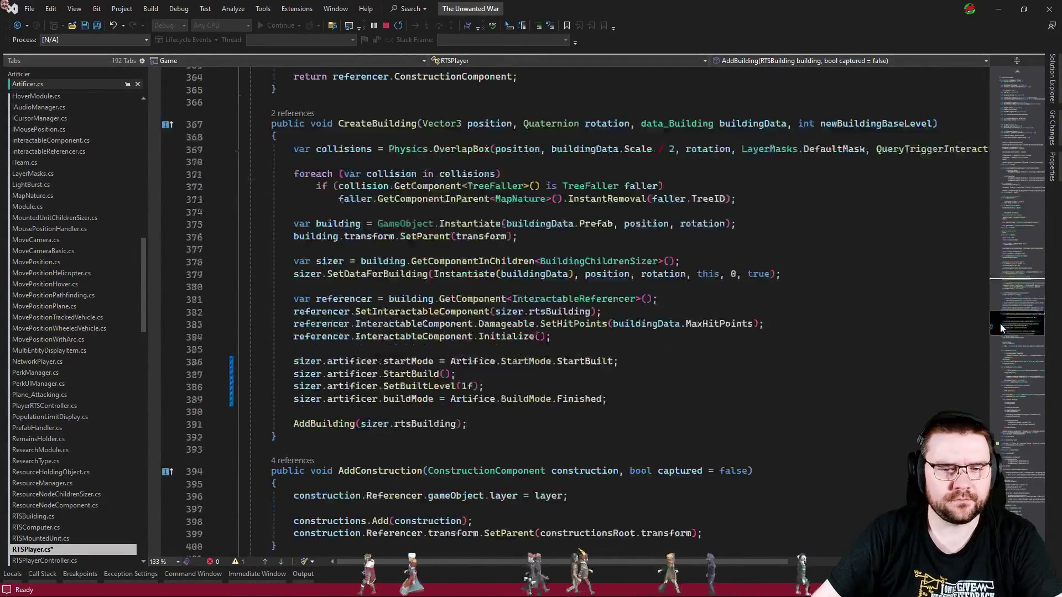
left_click(766, 335)
key("ctrl+s")
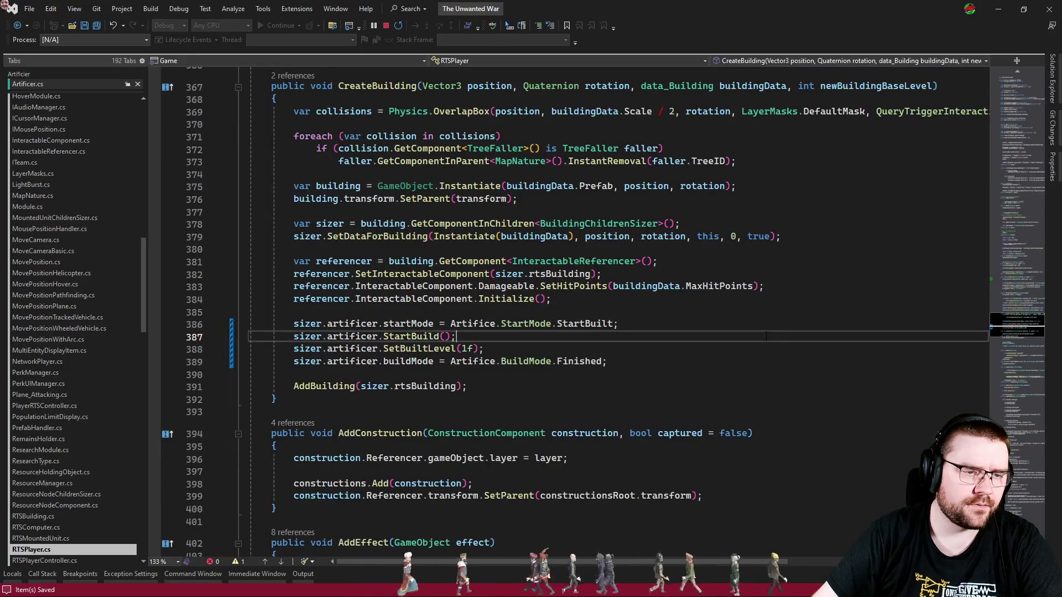
- Delete the SetBuiltLevel(1f) line from CreateBuildingForPlayer in RTSPlayerController.cs
key("ctrl+Tab")
left_click(754, 339)
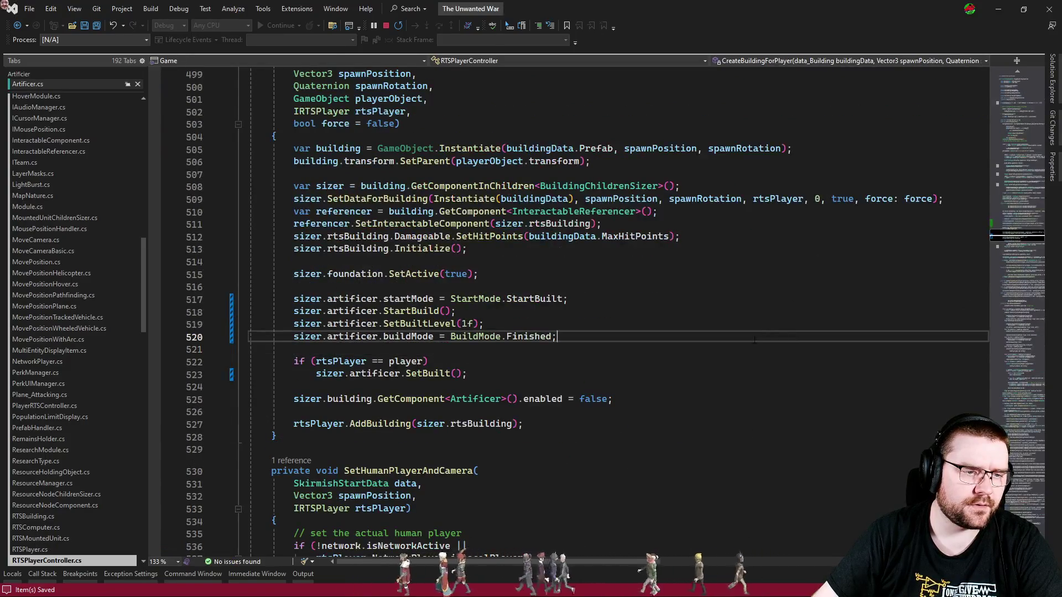
left_click(678, 352)
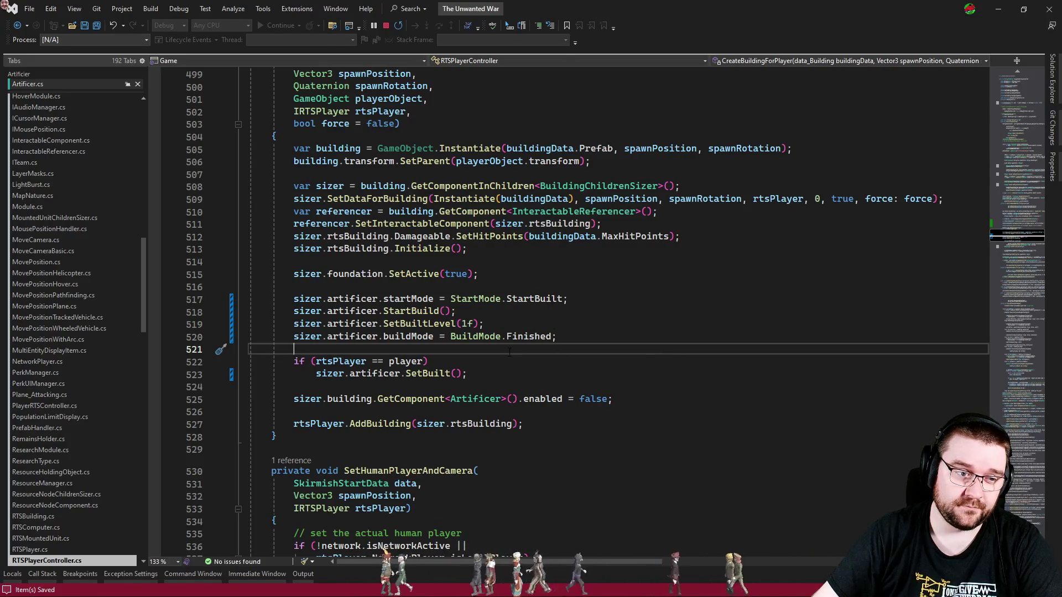
left_click(429, 374)
key("F12")
key("ctrl+minus")
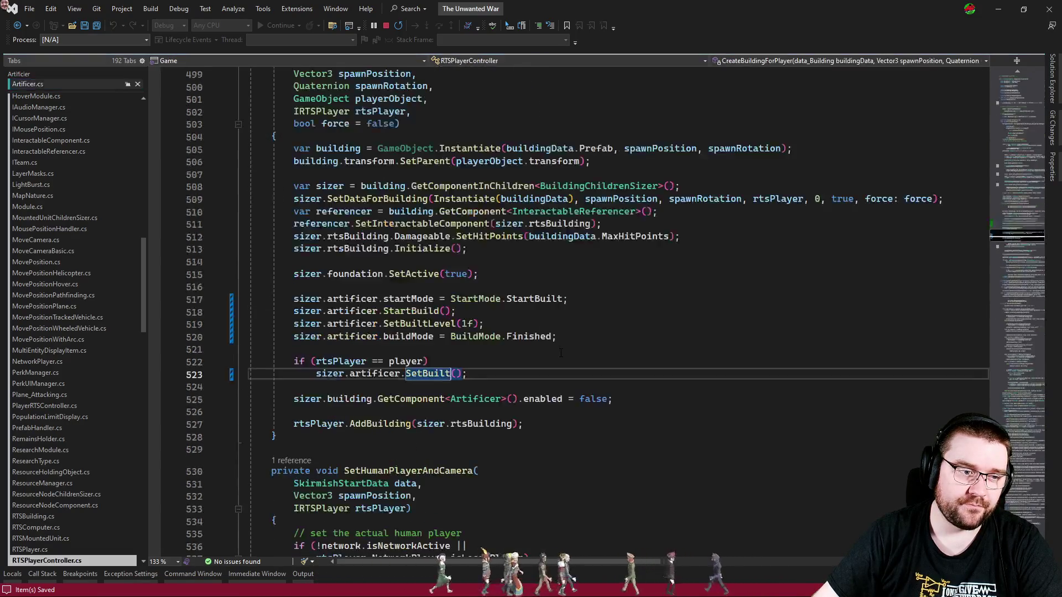
left_click(503, 324)
key("ctrl+x")
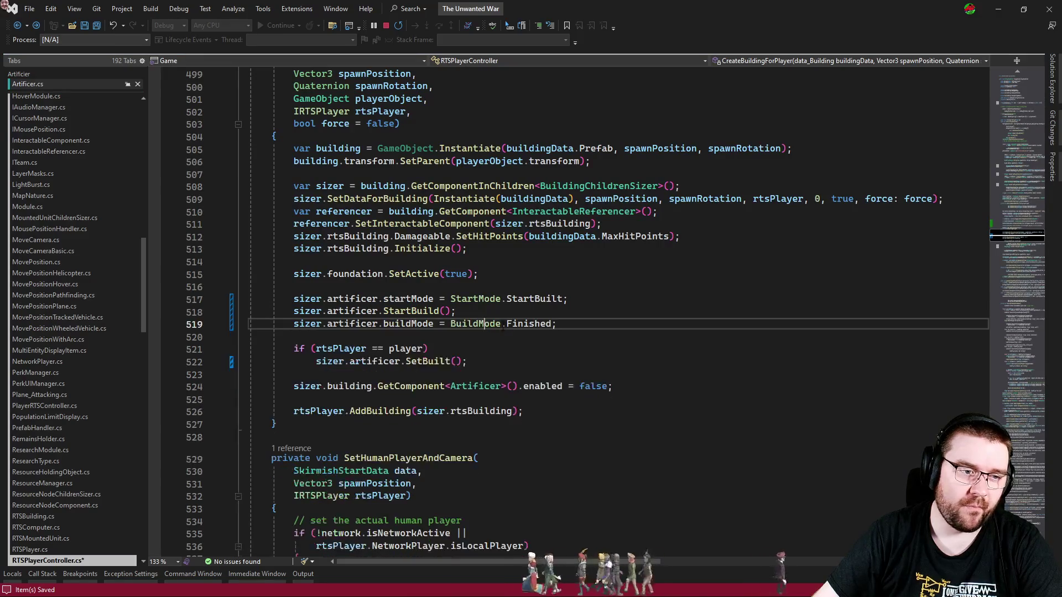
left_click(533, 350)
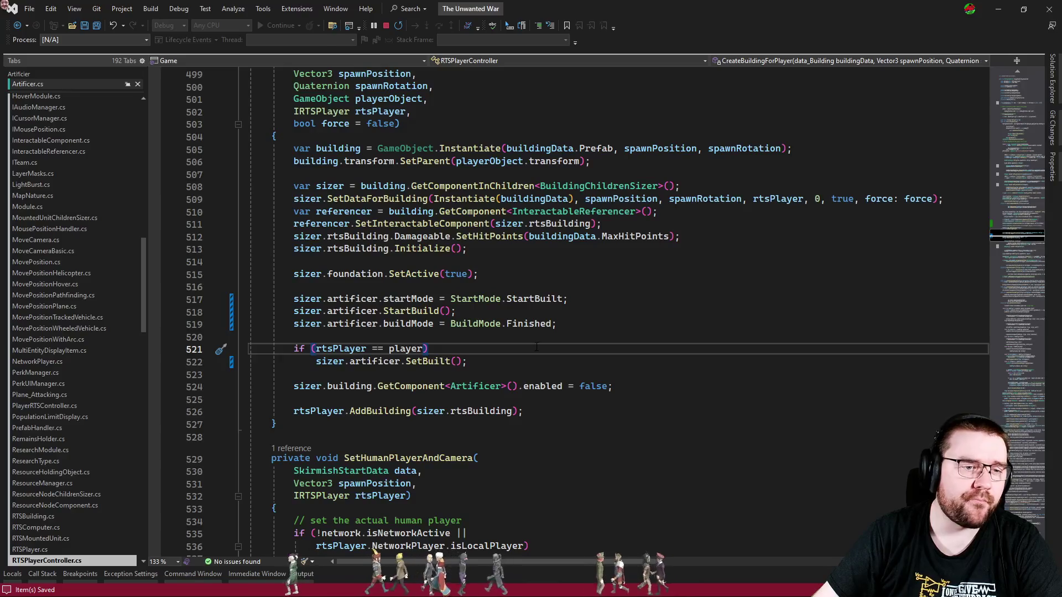
key("Up")
key("Up")
key("Up")
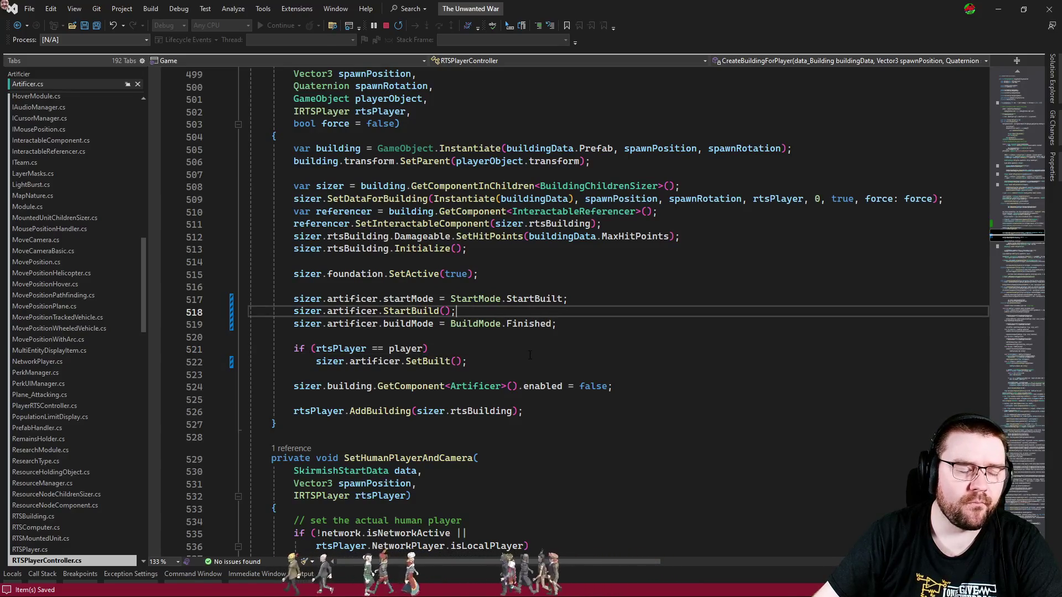
key("Down")
key("Down")
key("Down")
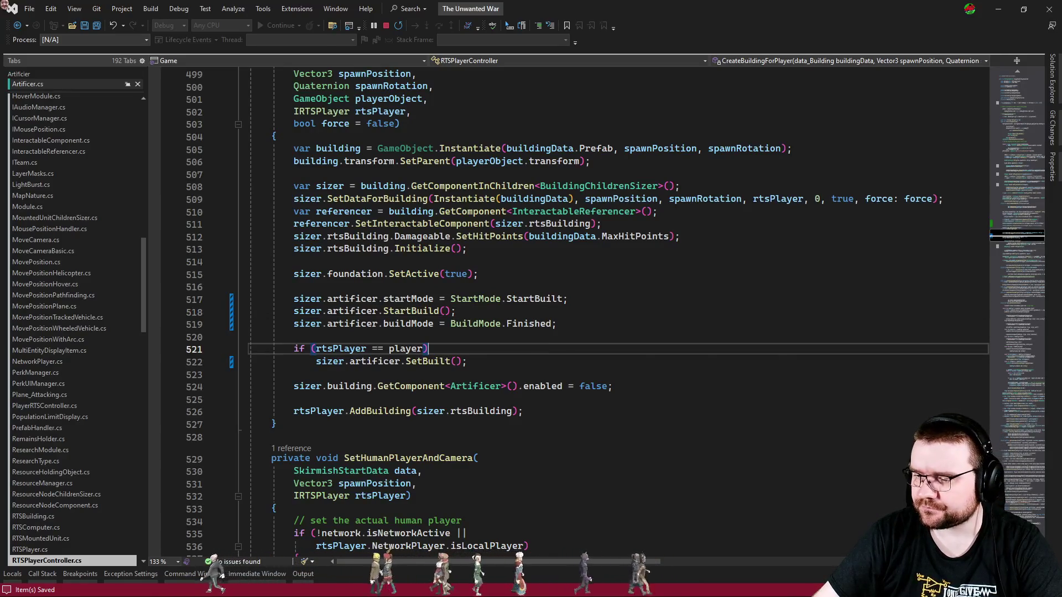
key("alt+Tab")
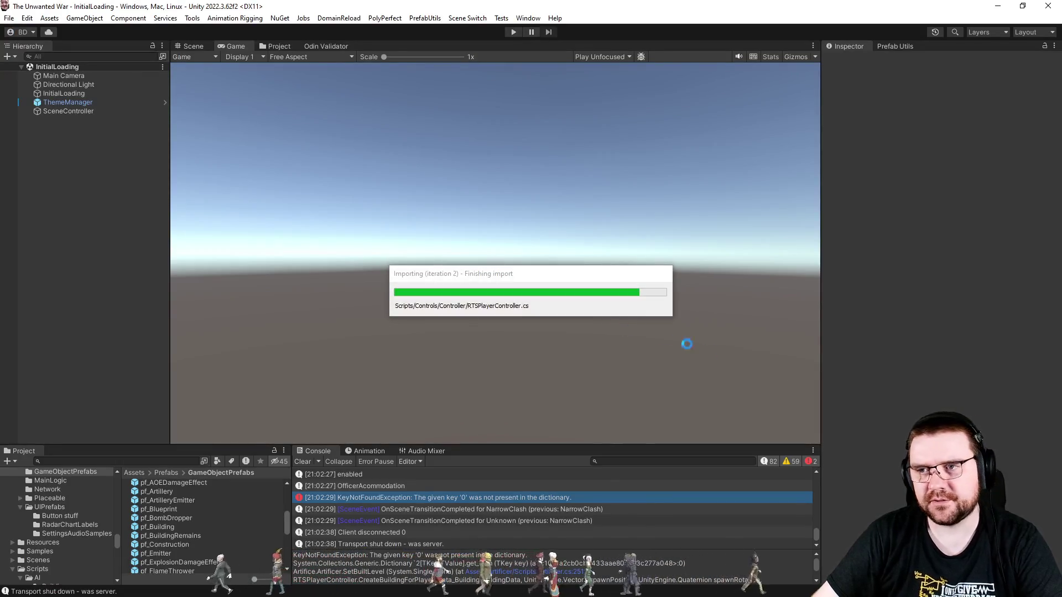